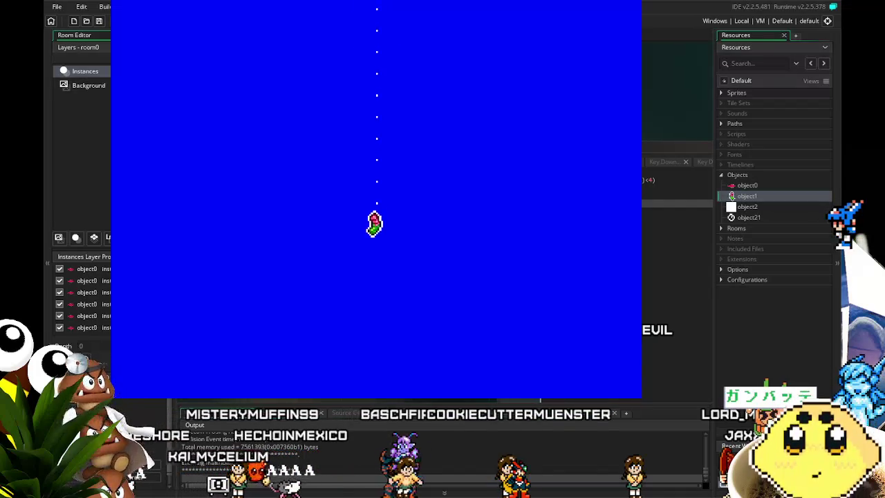
- Steer the worm hook up, left, right and down among the fish, then quit the test
{"action": "key", "text": "Up"}
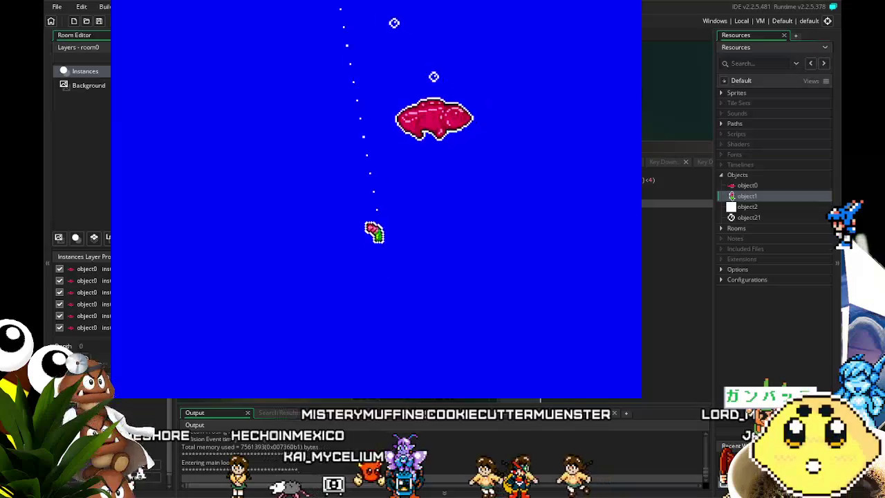
{"action": "key", "text": "Right"}
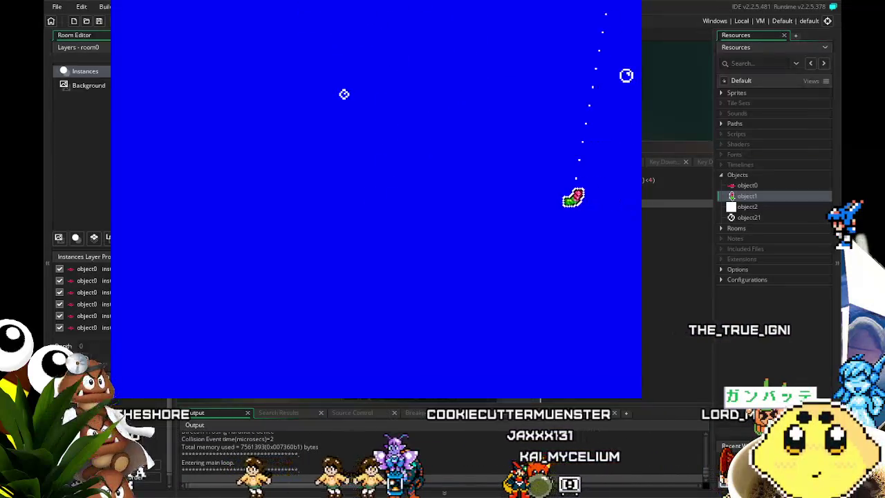
{"action": "key", "text": "Right"}
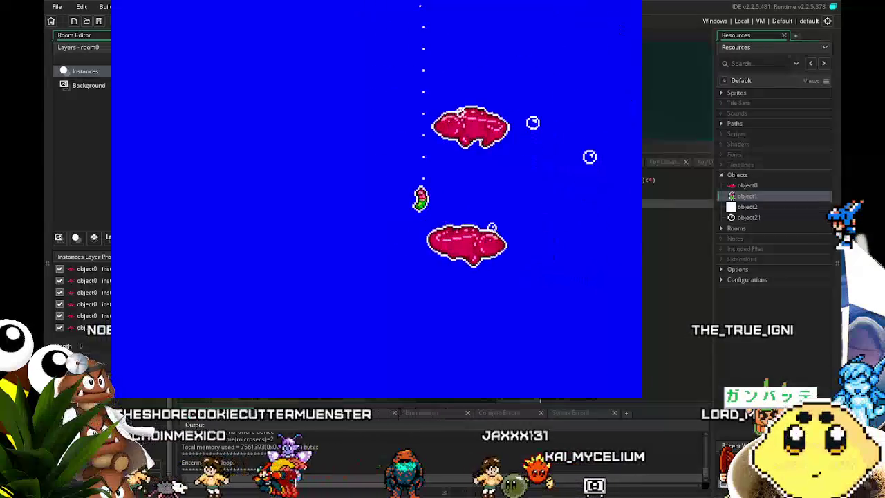
{"action": "key", "text": "Left"}
{"action": "key", "text": "Right"}
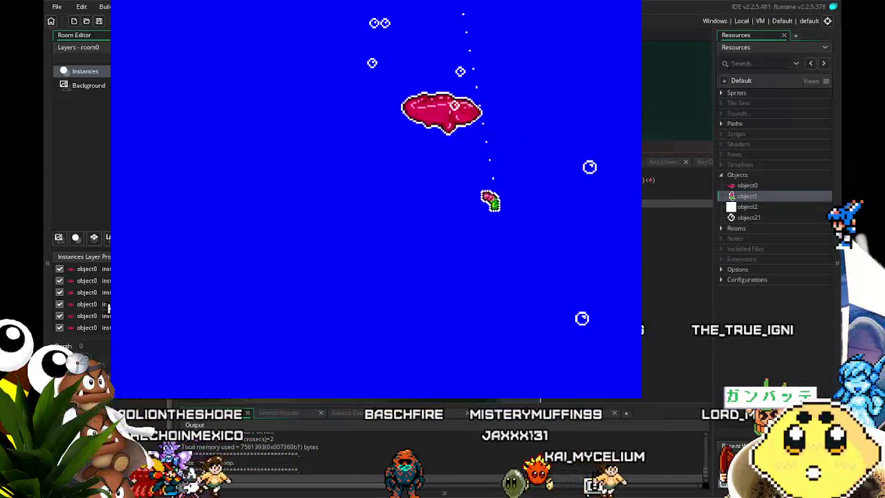
{"action": "key", "text": "Left"}
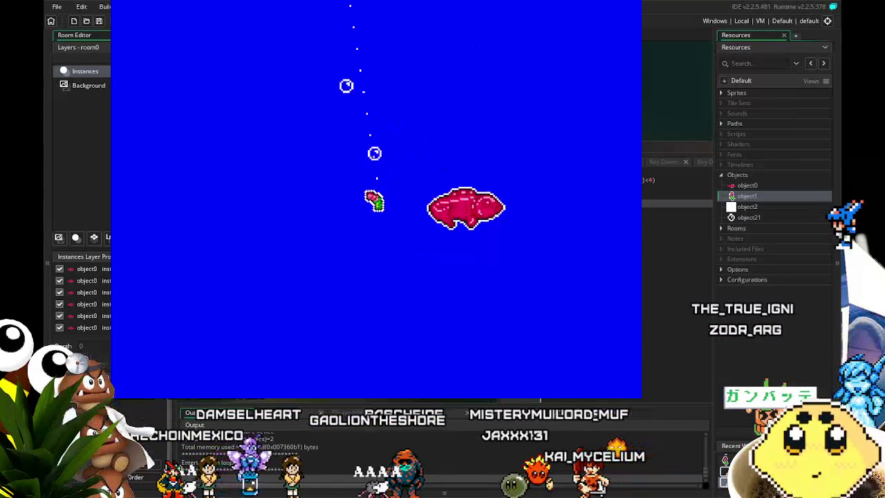
{"action": "key", "text": "Right"}
{"action": "key", "text": "Right"}
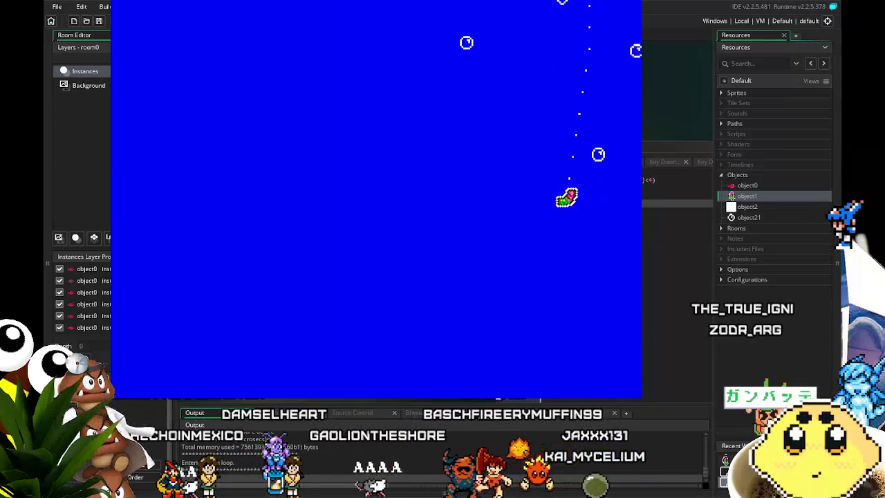
{"action": "key", "text": "Down"}
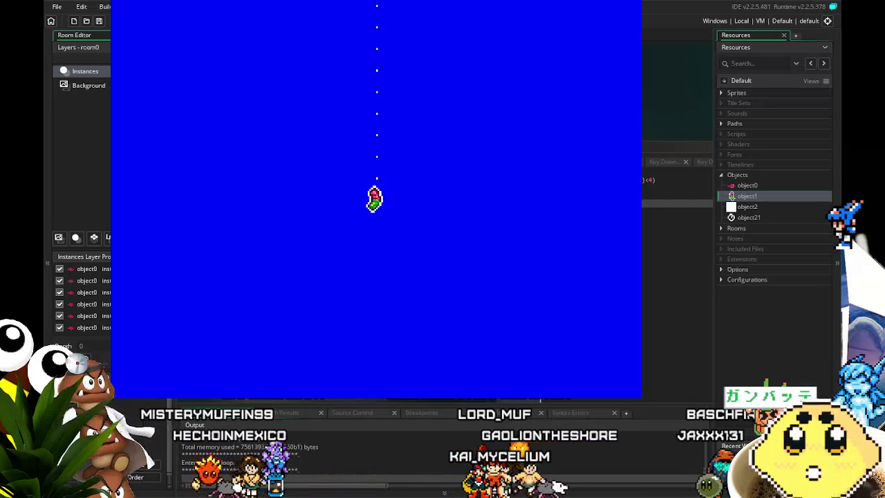
{"action": "key", "text": "Escape"}
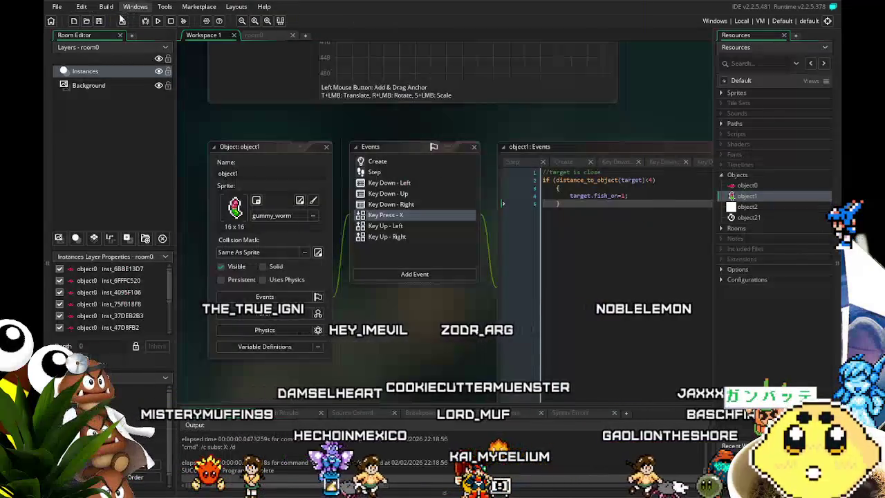
- Save the fastfish project twice with Ctrl+S and scroll the workspace right
{"action": "key", "text": "ctrl+s"}
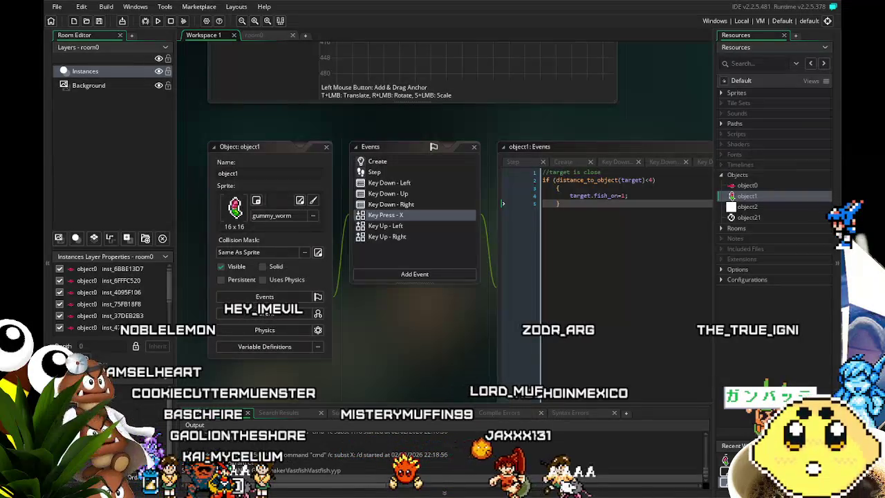
{"action": "key", "text": "ctrl+s"}
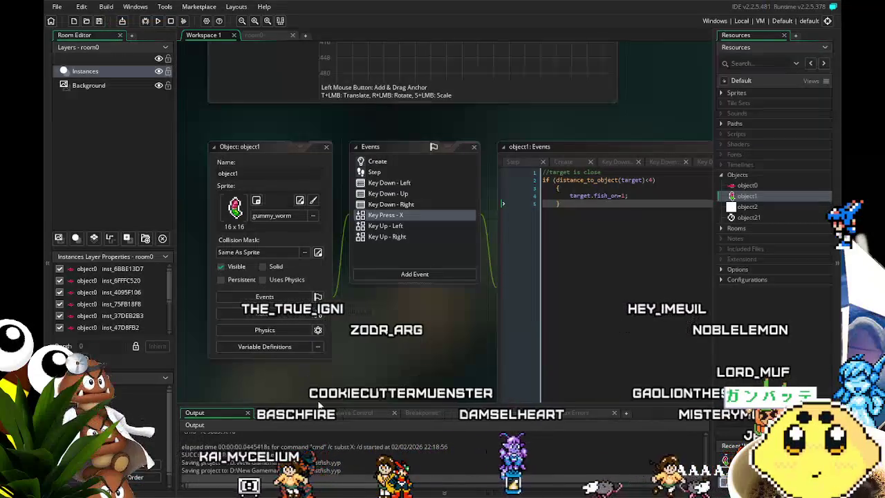
{"action": "scroll", "coordinate": [298, 393], "scroll_direction": "right", "scroll_amount": 2}
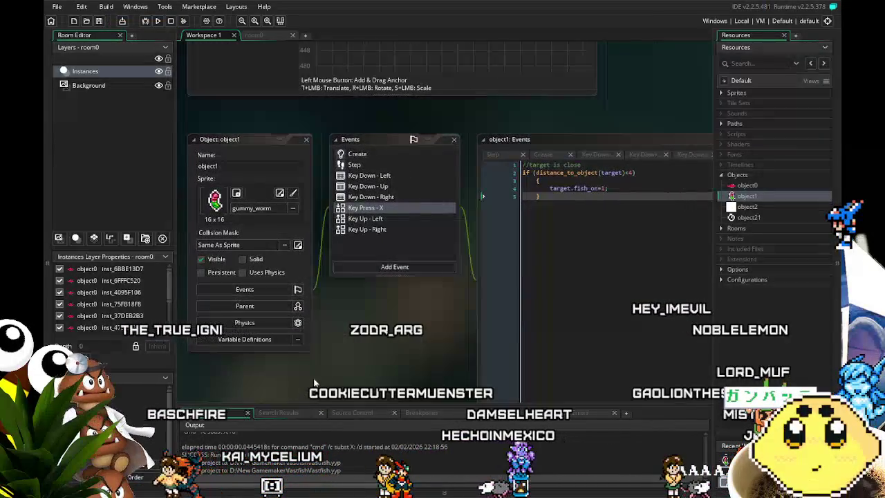
{"action": "scroll", "coordinate": [319, 371], "scroll_direction": "right", "scroll_amount": 2}
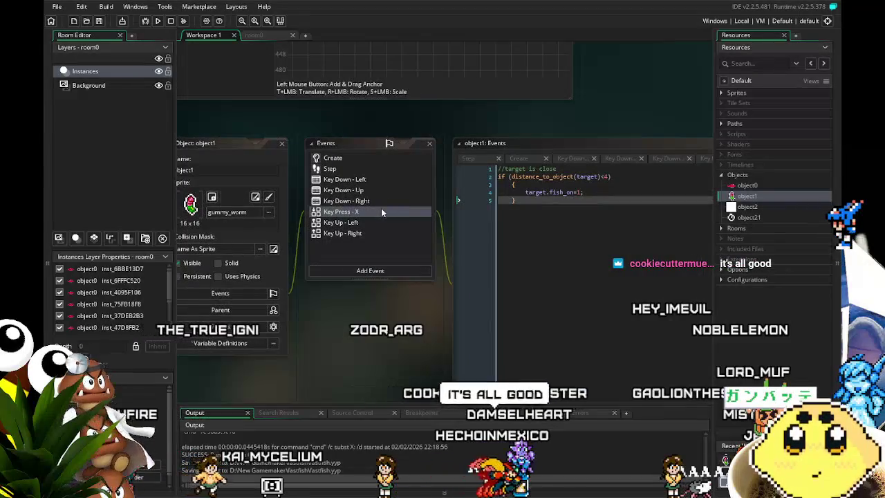
- Review object1's Create, Key Down - Up, Step and Key Up - Left event code
{"action": "left_click", "coordinate": [355, 160]}
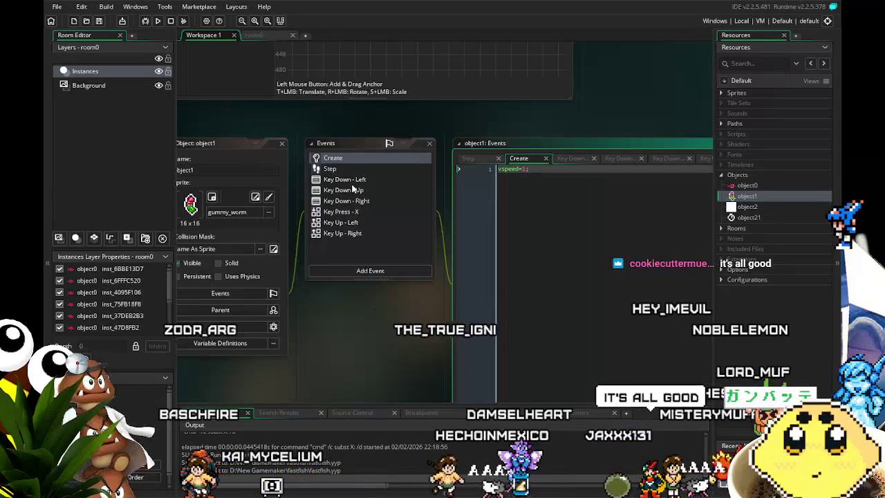
{"action": "left_click", "coordinate": [352, 191]}
{"action": "left_click", "coordinate": [354, 170]}
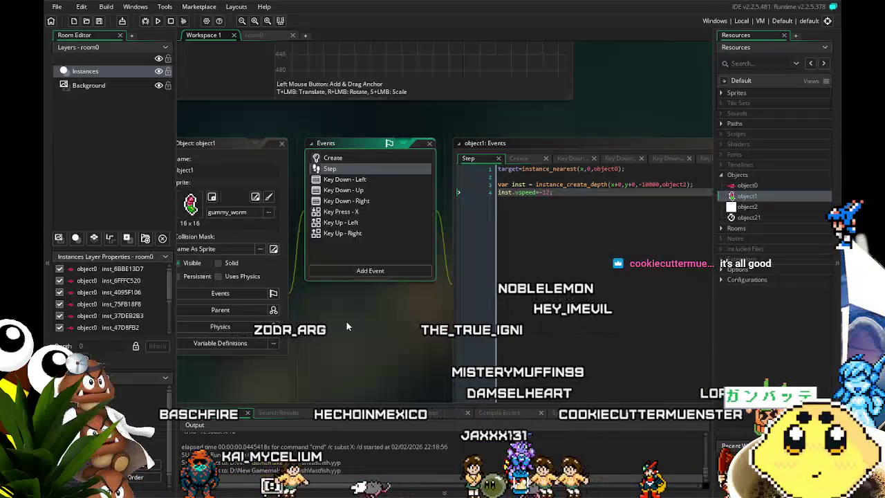
{"action": "left_click_drag", "start_coordinate": [357, 347], "coordinate": [384, 348]}
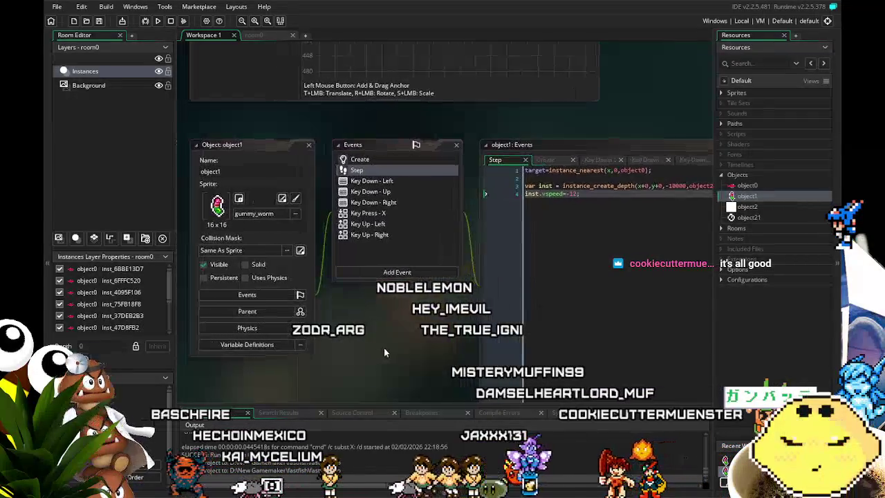
{"action": "left_click", "coordinate": [373, 223]}
{"action": "left_click", "coordinate": [387, 192]}
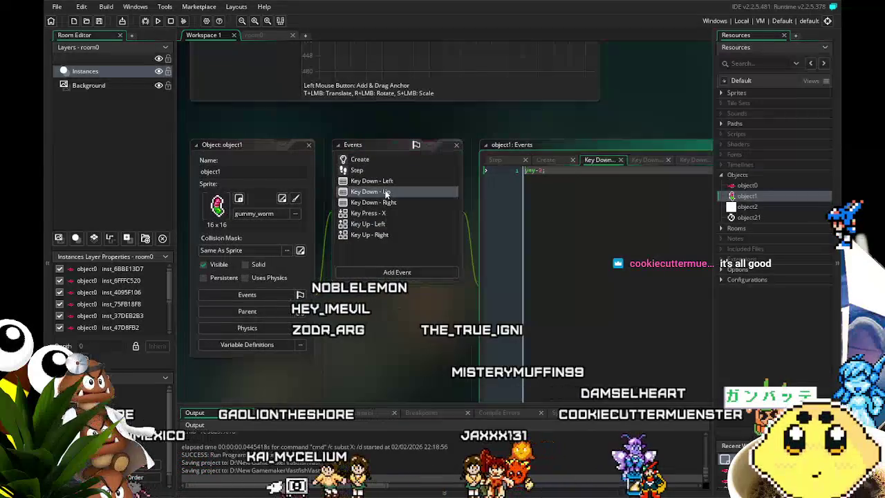
- Check the Key Down - Right and Key Down - Left events, then return to Create's vspeed=1
{"action": "left_click", "coordinate": [392, 204]}
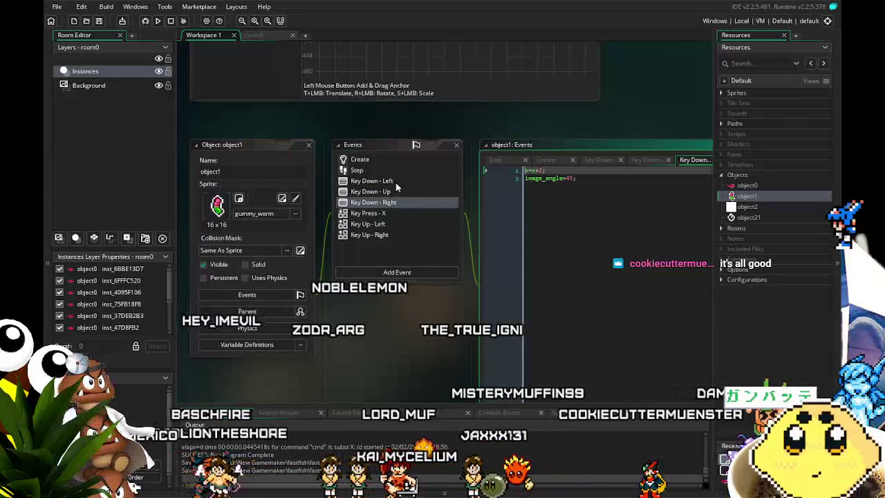
{"action": "left_click", "coordinate": [392, 182]}
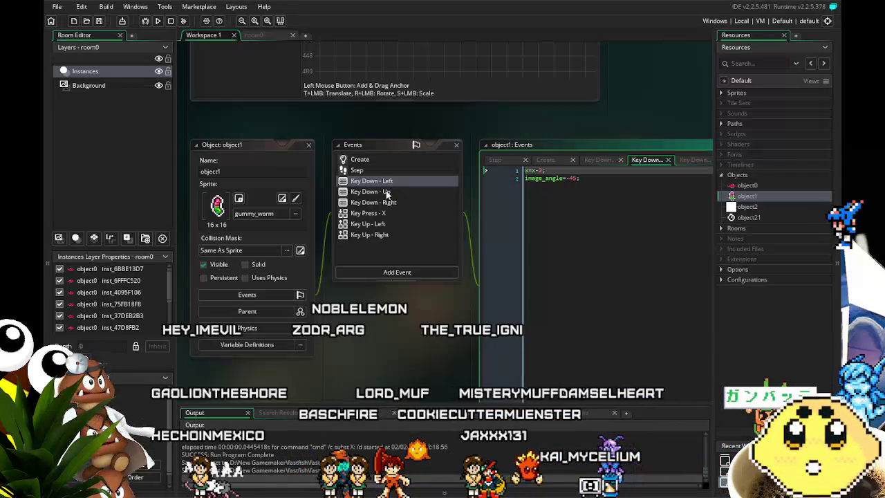
{"action": "left_click_drag", "start_coordinate": [345, 336], "coordinate": [369, 327]}
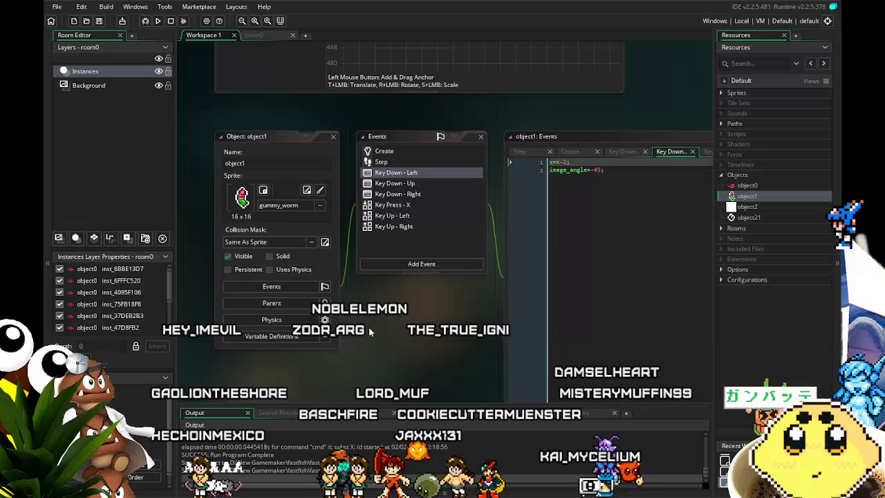
{"action": "mouse_move", "coordinate": [369, 332]}
{"action": "left_mouse_down"}
{"action": "mouse_move", "coordinate": [320, 345]}
{"action": "mouse_move", "coordinate": [343, 347]}
{"action": "left_mouse_up"}
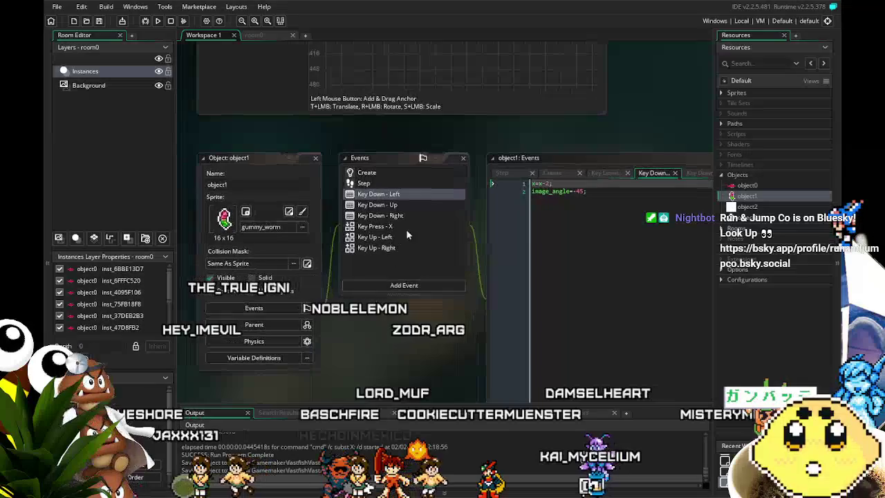
{"action": "left_click", "coordinate": [367, 173]}
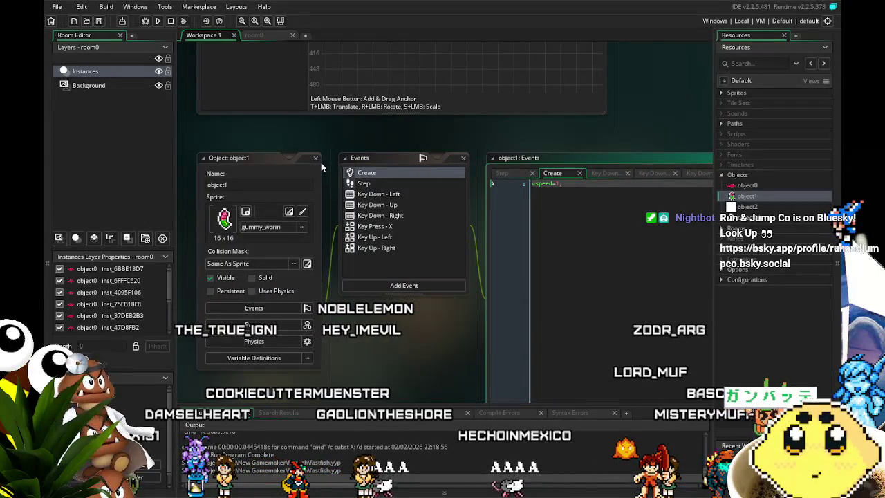
{"action": "mouse_move", "coordinate": [300, 147]}
{"action": "left_mouse_down"}
{"action": "mouse_move", "coordinate": [329, 141]}
{"action": "mouse_move", "coordinate": [297, 150]}
{"action": "left_mouse_up"}
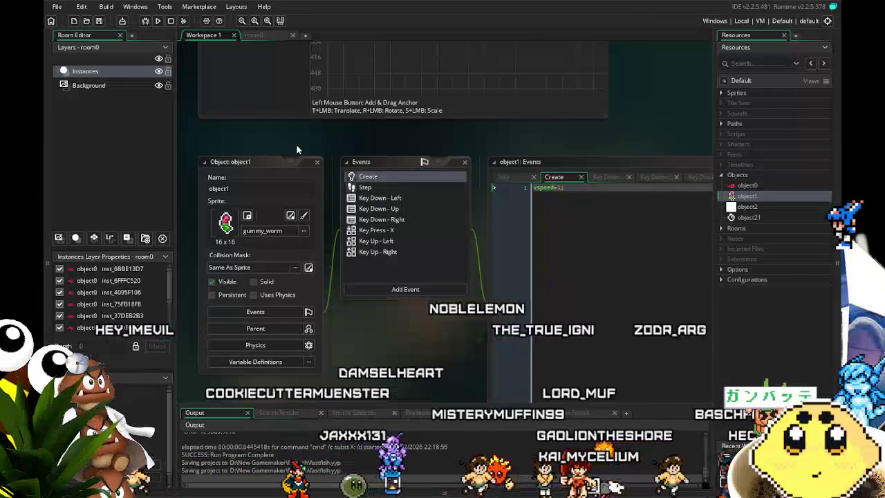
- Open object0 and add then remove blank lines around fish_on=0 in its Create code
{"action": "double_click", "coordinate": [738, 186]}
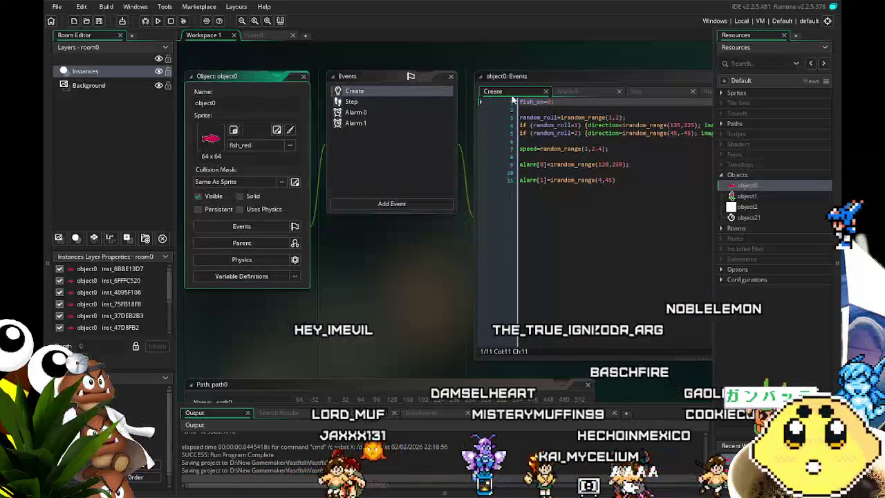
{"action": "left_click", "coordinate": [521, 102]}
{"action": "key", "text": "Return"}
{"action": "key", "text": "Delete"}
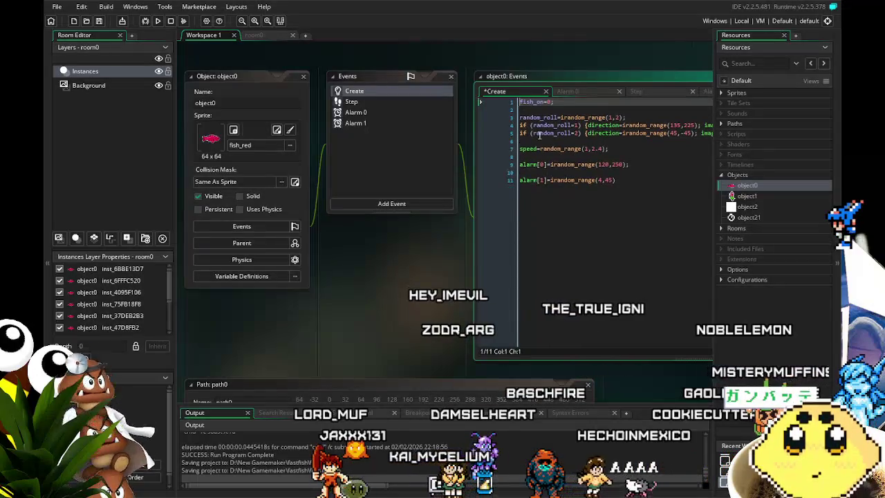
{"action": "left_click", "coordinate": [559, 102]}
{"action": "key", "text": "Return"}
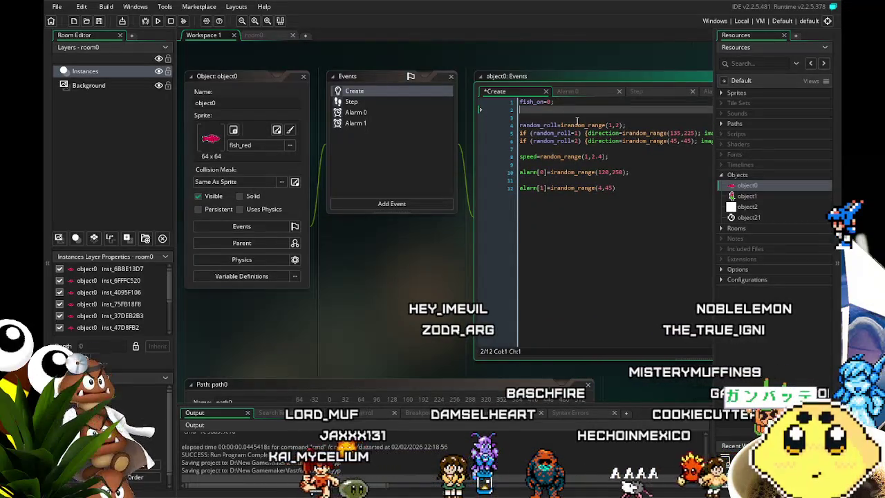
{"action": "key", "text": "BackSpace"}
- Paste the target-distance block into object0's Step code, undo it, then open object1's Step event
{"action": "left_click", "coordinate": [364, 102]}
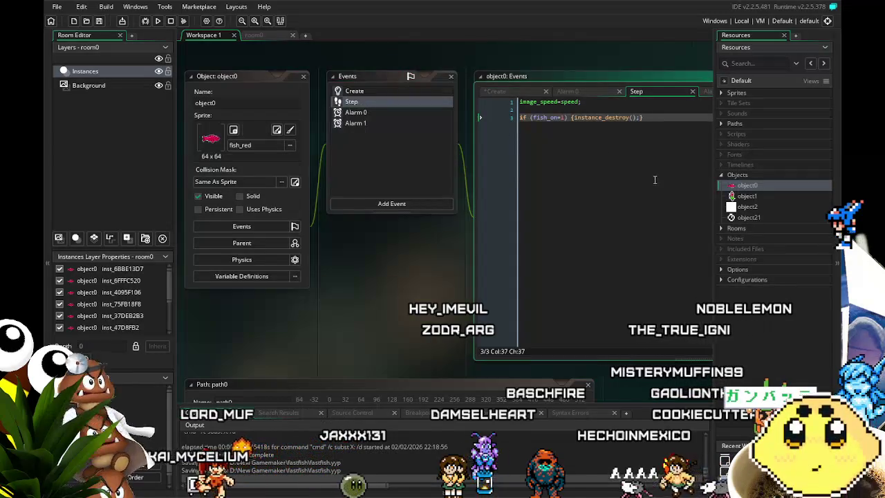
{"action": "left_click", "coordinate": [526, 101]}
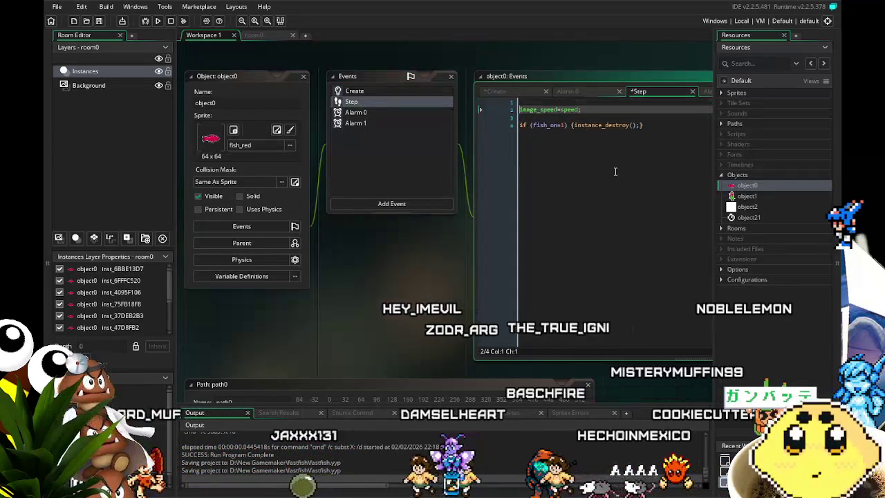
{"action": "key", "text": "Return"}
{"action": "key", "text": "Return"}
{"action": "key", "text": "Up"}
{"action": "key", "text": "Up"}
{"action": "type", "text": "//target is close if (distance_to_object(target)<4) \t{ \t\tif (keyboard_check(ord(\"x\"))){target.fish_on=1;} \t}"}
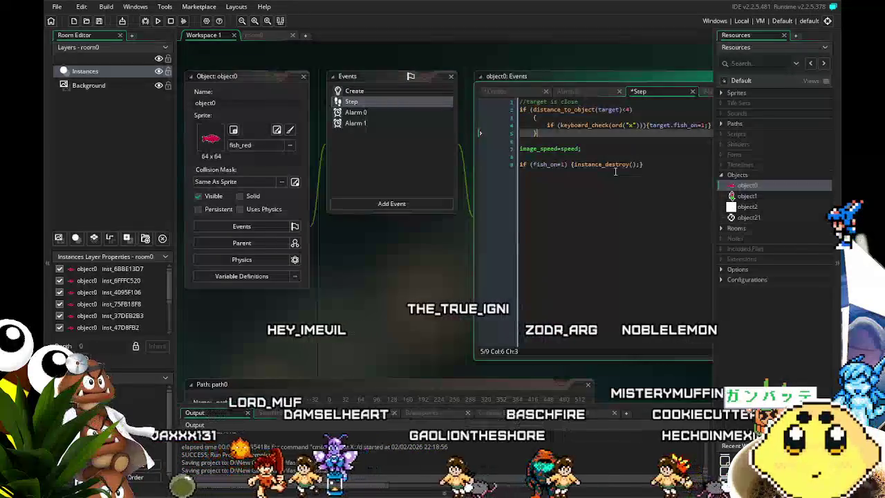
{"action": "left_click_drag", "start_coordinate": [524, 133], "coordinate": [457, 160]}
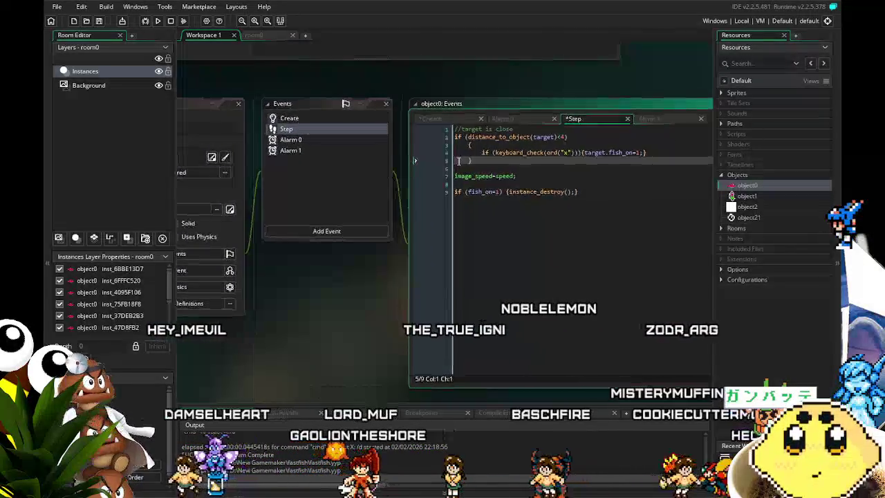
{"action": "key", "text": "ctrl+z"}
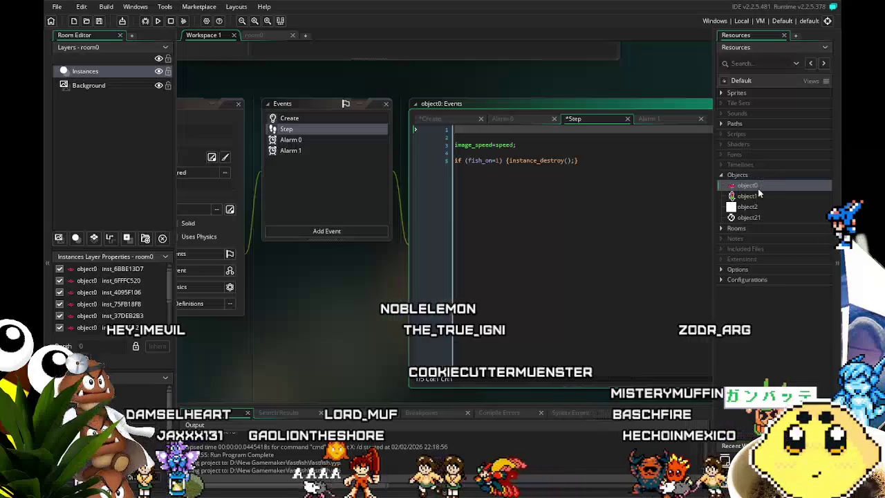
{"action": "double_click", "coordinate": [748, 196]}
{"action": "left_click", "coordinate": [359, 102]}
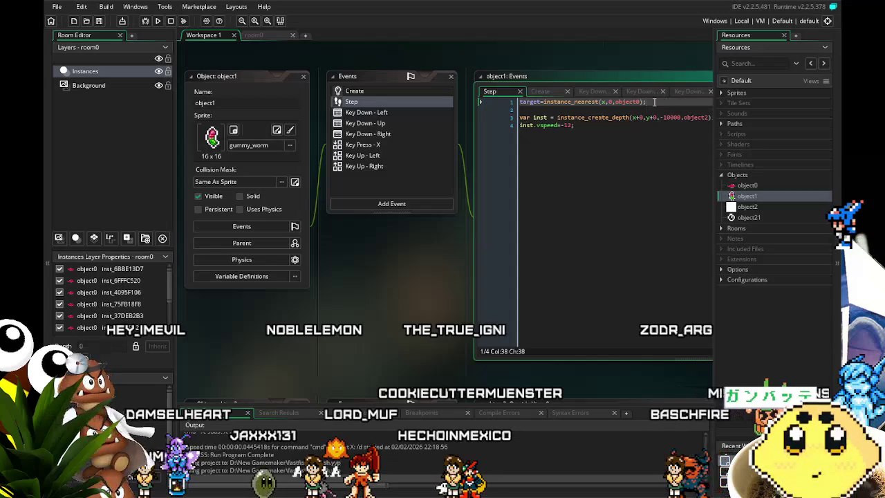
- Copy object1's target=instance_nearest line and paste it at line 1 of object0's Step code
{"action": "left_click_drag", "start_coordinate": [662, 101], "coordinate": [465, 101]}
{"action": "key", "text": "ctrl+c"}
{"action": "double_click", "coordinate": [748, 186]}
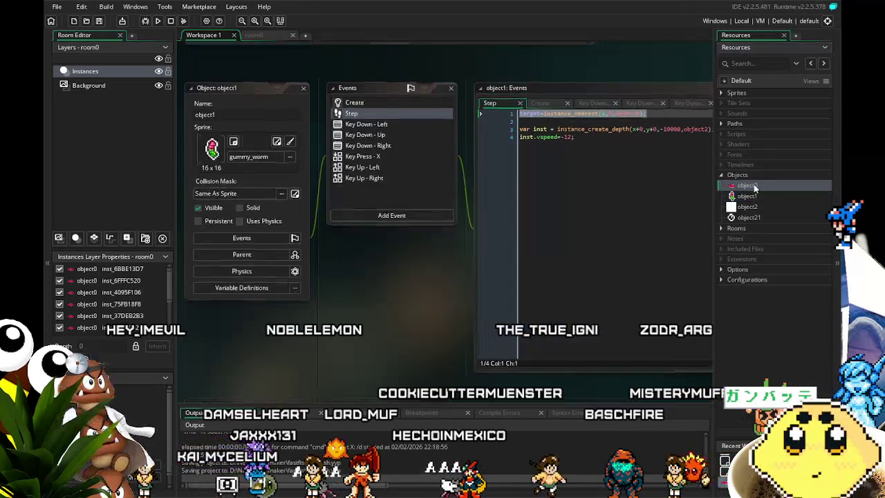
{"action": "left_click", "coordinate": [459, 144]}
{"action": "key", "text": "ctrl+v"}
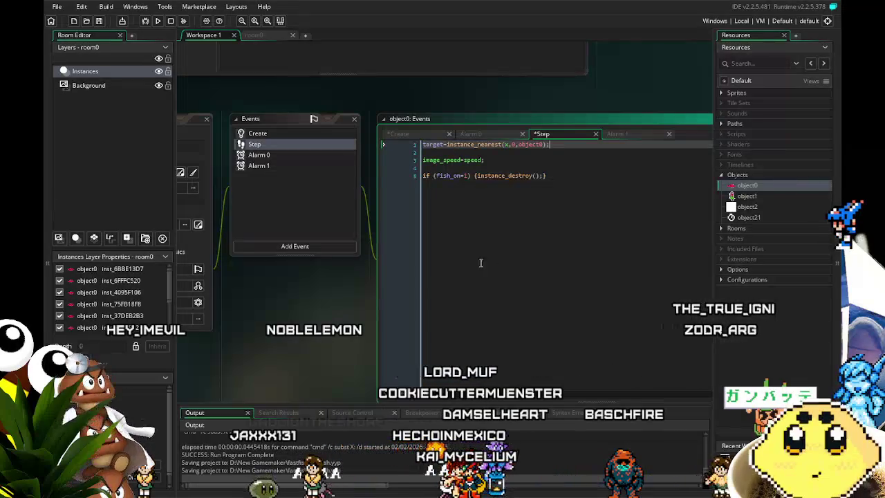
{"action": "left_click", "coordinate": [512, 175]}
{"action": "left_click_drag", "start_coordinate": [523, 127], "coordinate": [534, 147]}
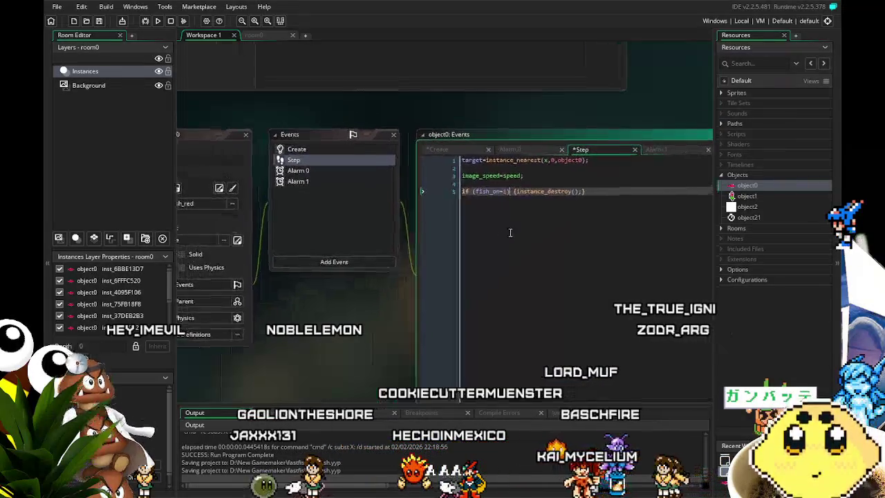
- Change object0 to object1 in the pasted line, giving target=instance_nearest(x,0,object1);
{"action": "left_click", "coordinate": [553, 163]}
{"action": "key", "text": "BackSpace"}
{"action": "type", "text": "1"}
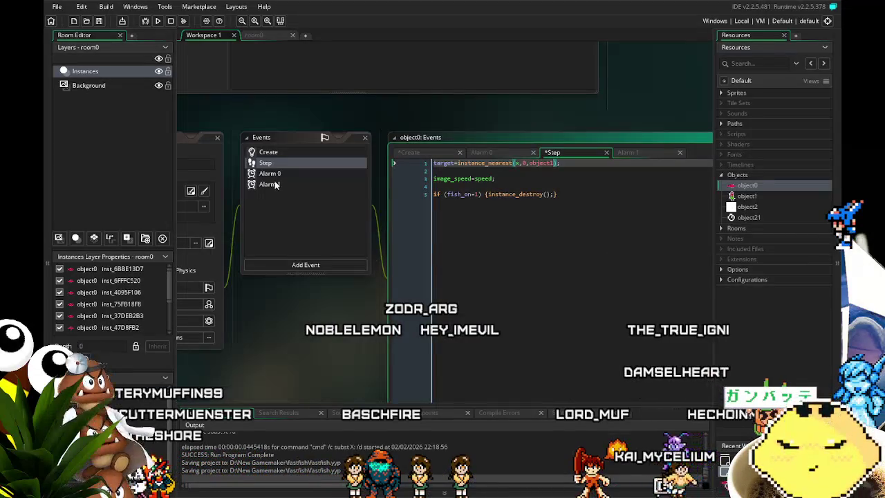
{"action": "left_click_drag", "start_coordinate": [237, 268], "coordinate": [280, 301]}
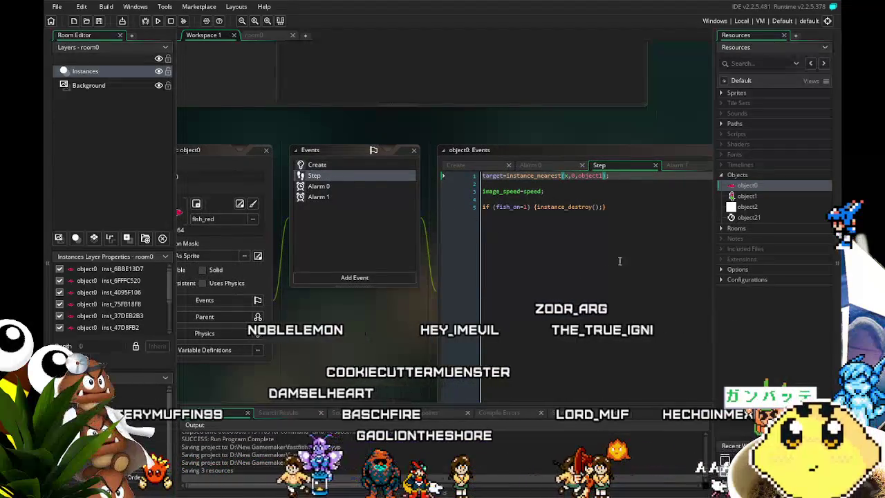
{"action": "left_click", "coordinate": [608, 208]}
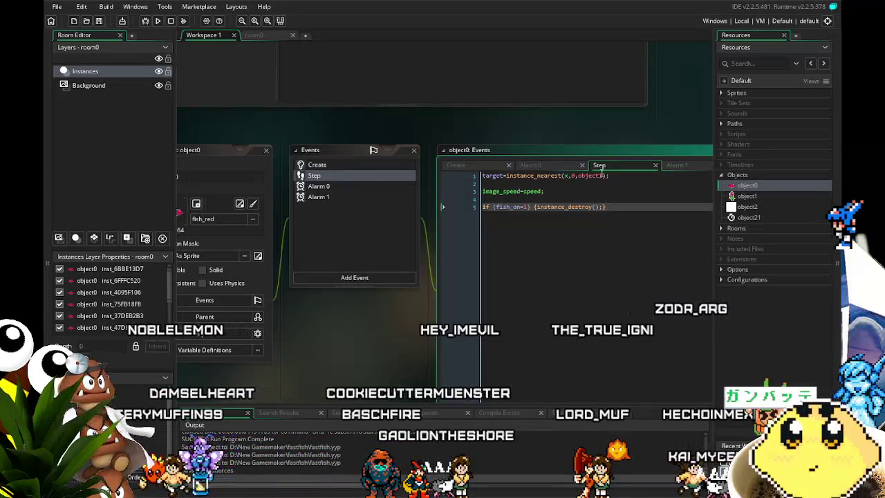
{"action": "double_click", "coordinate": [742, 196]}
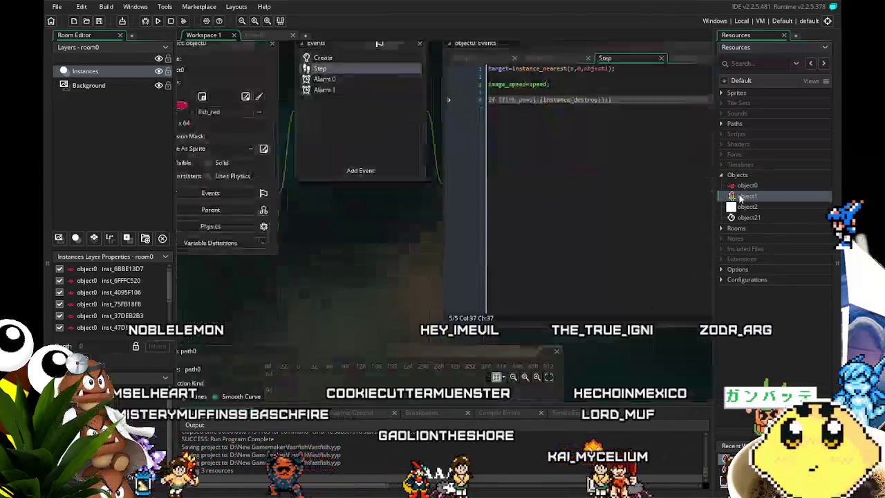
{"action": "double_click", "coordinate": [747, 185]}
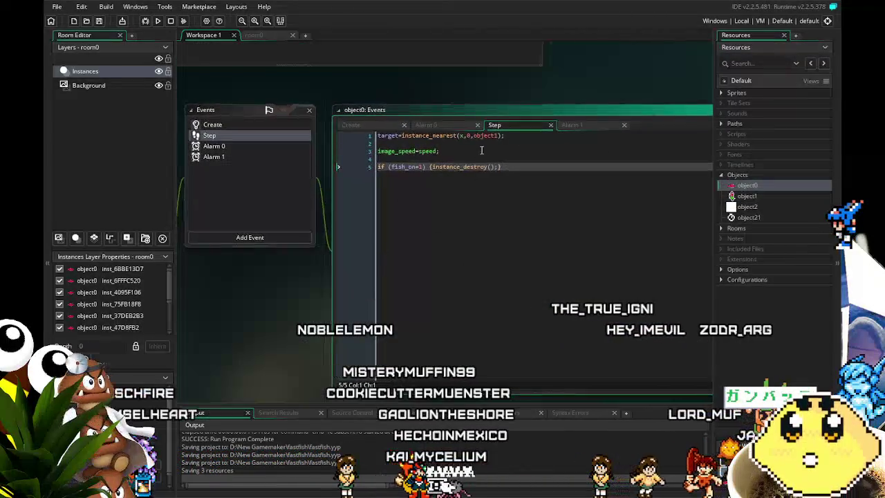
- Replace instance_destroy() with move_towards_point(target.x,target.y,4); in object0's fish_on check and save
{"action": "key", "text": "BackSpace"}
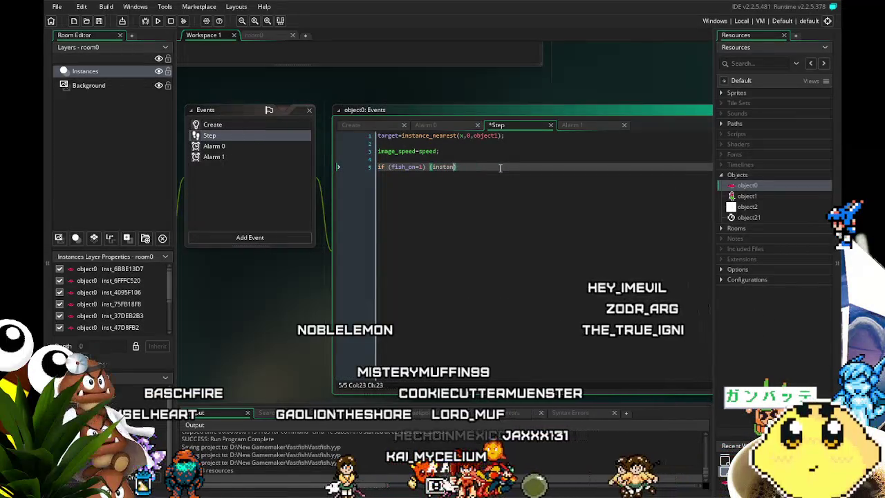
{"action": "key", "text": "BackSpace"}
{"action": "key", "text": "BackSpace"}
{"action": "key", "text": "BackSpace"}
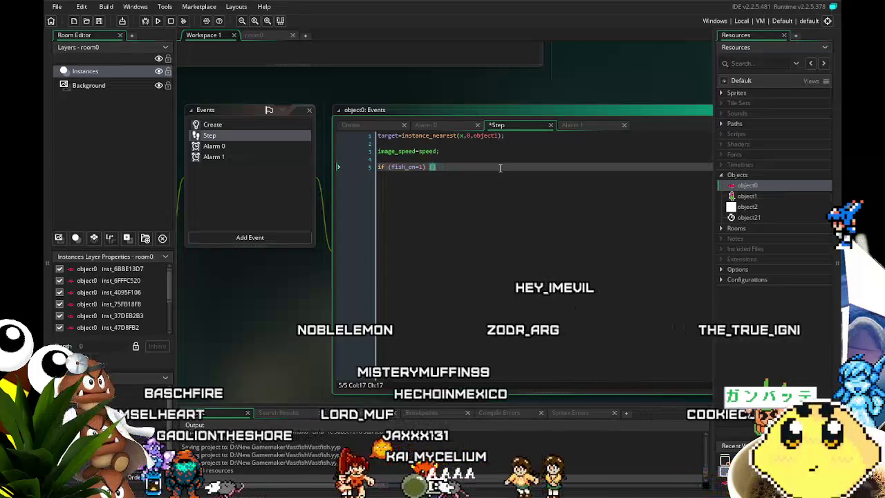
{"action": "type", "text": "move_t"}
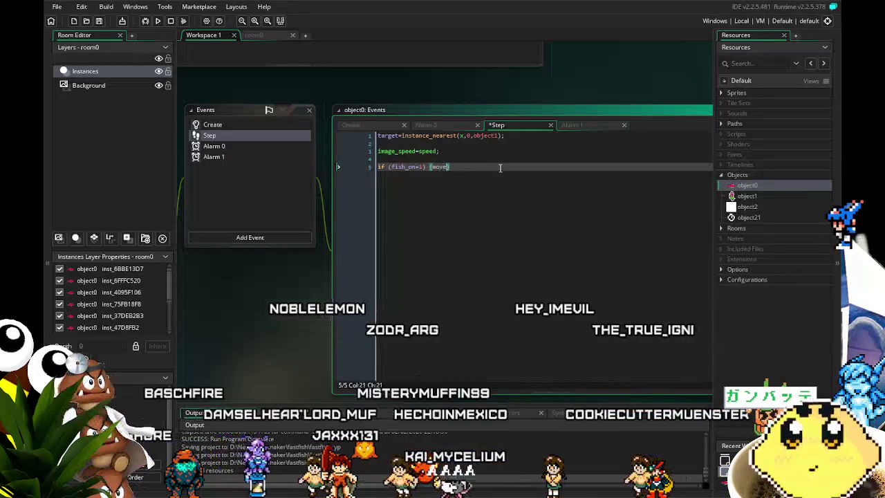
{"action": "type", "text": "o"}
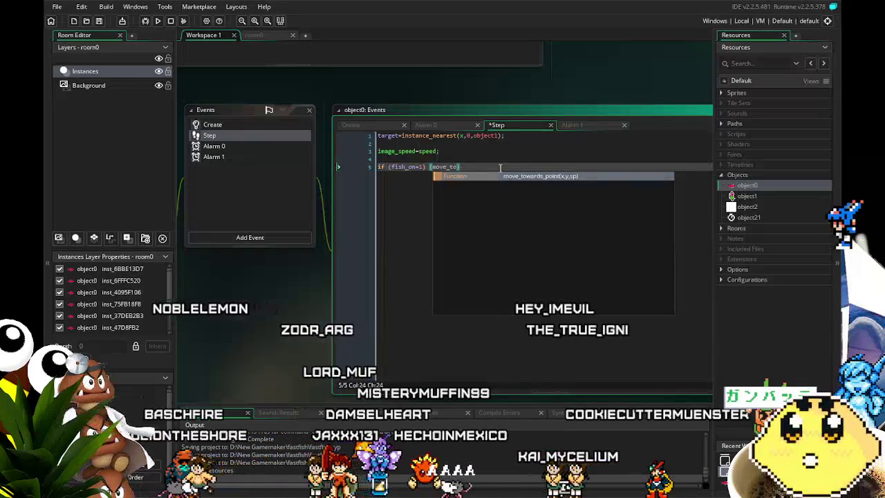
{"action": "key", "text": "Return"}
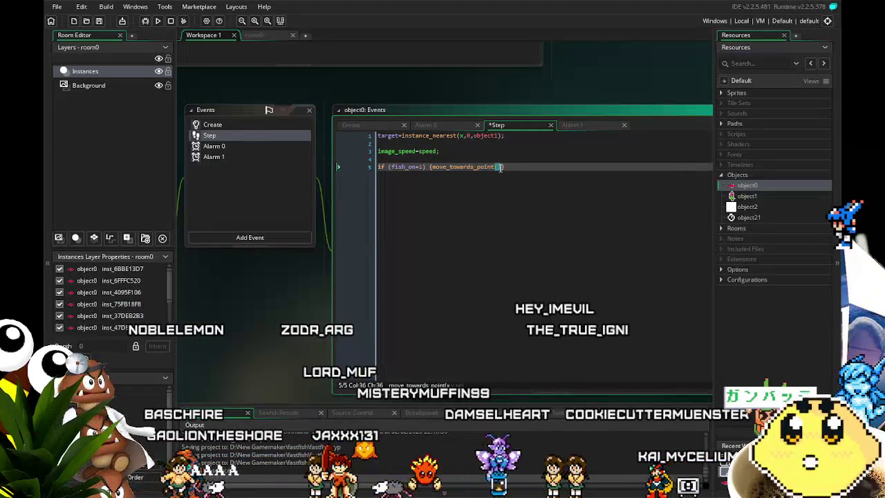
{"action": "type", "text": "target.x,"}
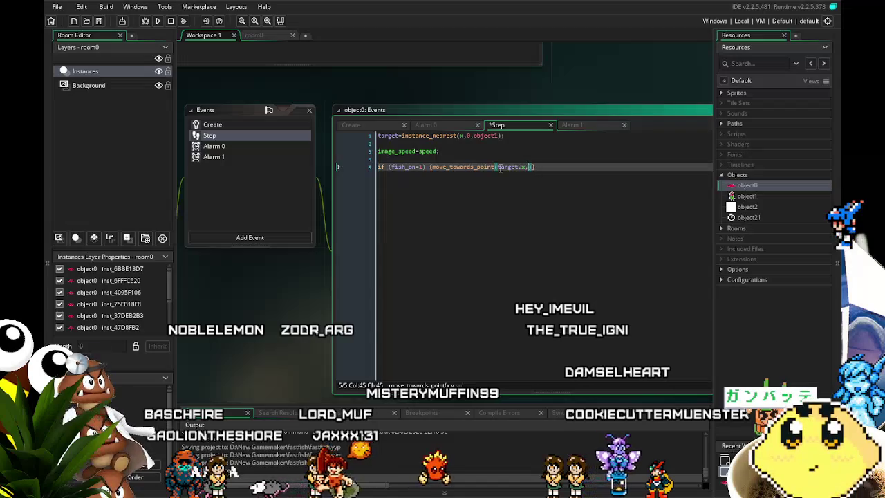
{"action": "type", "text": "y,"}
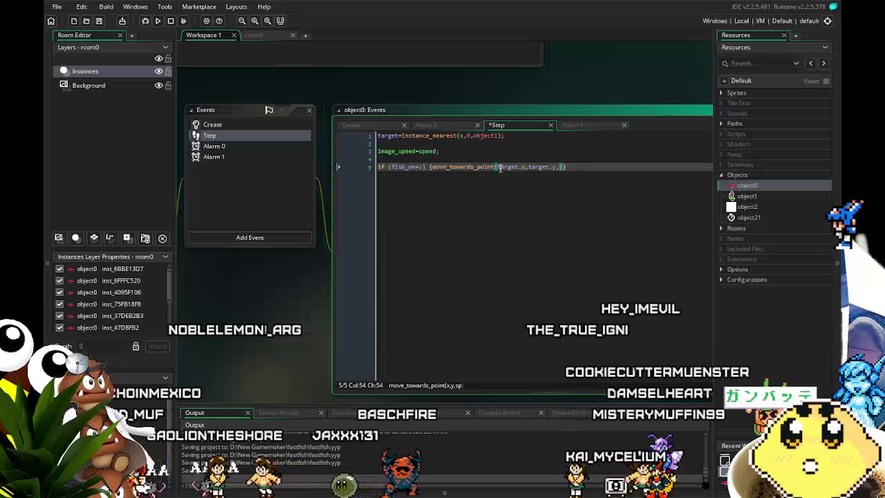
{"action": "type", "text": "4)"}
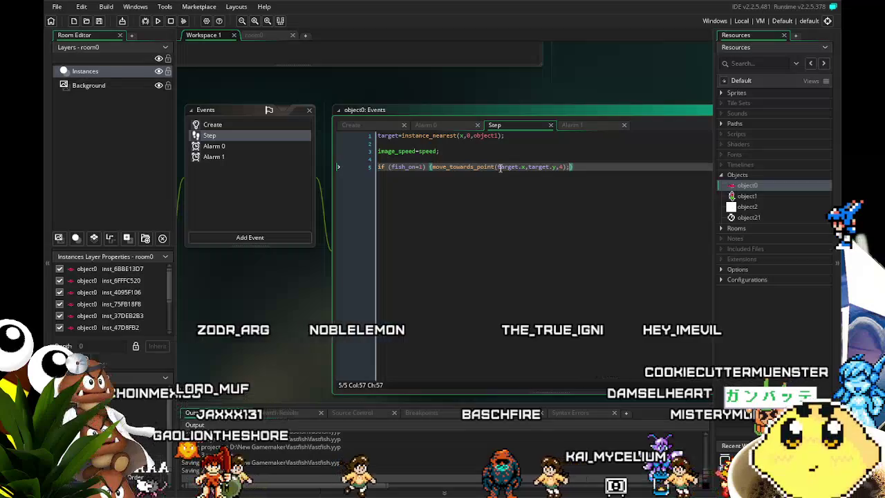
{"action": "key", "text": "ctrl+s"}
{"action": "mouse_move", "coordinate": [486, 255]}
{"action": "left_mouse_down"}
{"action": "mouse_move", "coordinate": [434, 269]}
{"action": "mouse_move", "coordinate": [442, 274]}
{"action": "left_mouse_up"}
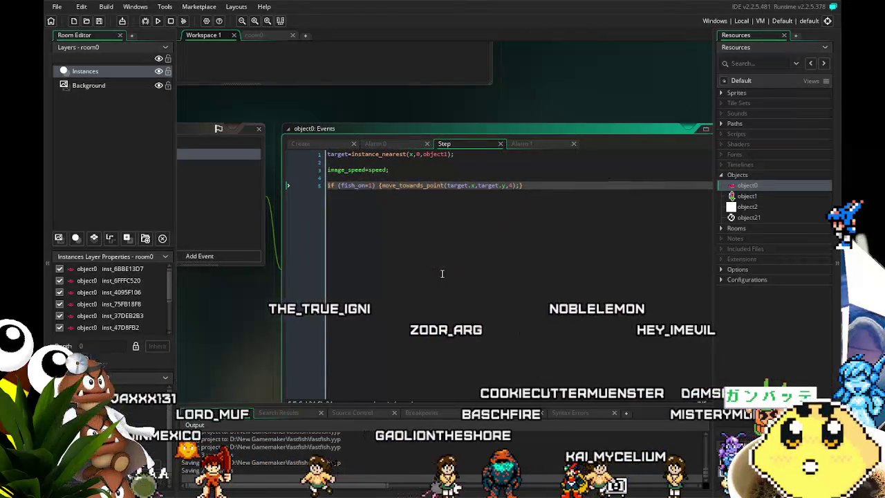
{"action": "mouse_move", "coordinate": [405, 223]}
{"action": "left_mouse_down"}
{"action": "mouse_move", "coordinate": [585, 405]}
{"action": "mouse_move", "coordinate": [462, 346]}
{"action": "left_mouse_up"}
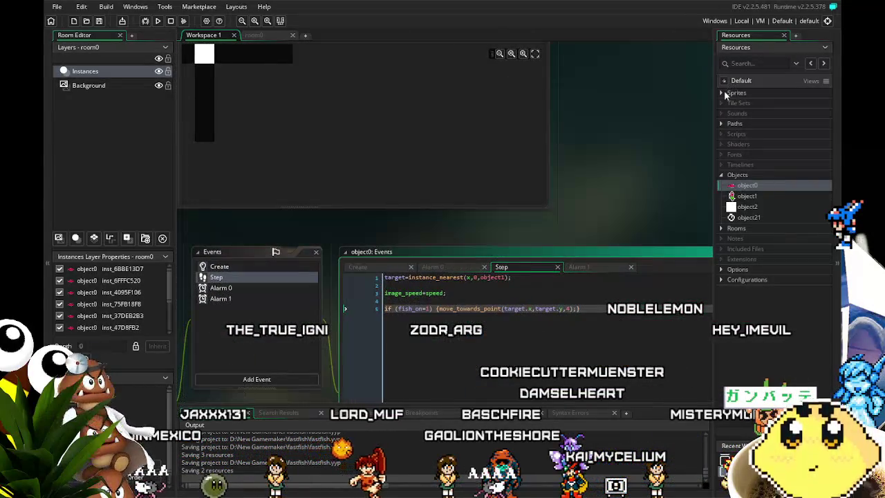
- Expand Sprites, view the fish_red and gummy_worm sprites, then open object1's Step code
{"action": "left_click", "coordinate": [723, 92]}
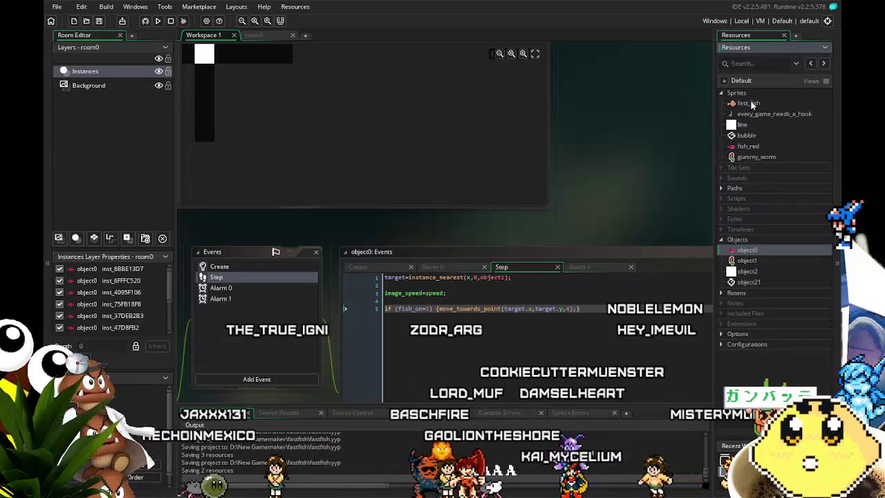
{"action": "double_click", "coordinate": [748, 146]}
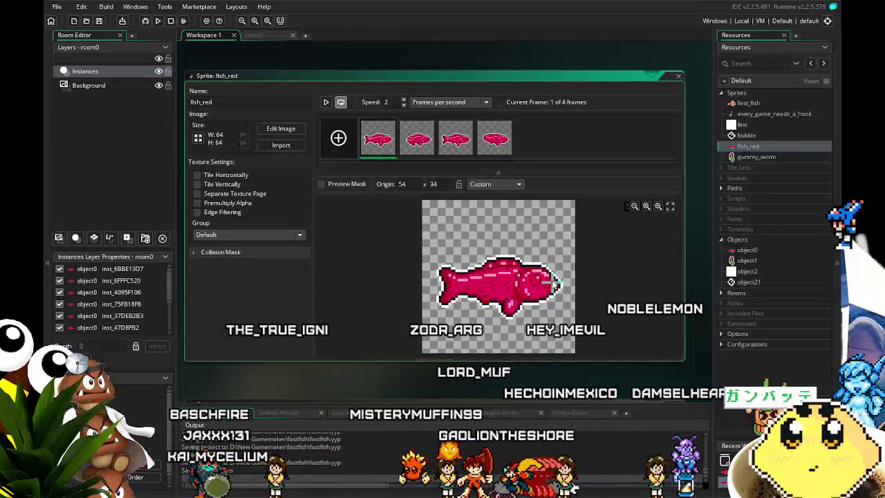
{"action": "left_click", "coordinate": [748, 157]}
{"action": "double_click", "coordinate": [748, 158]}
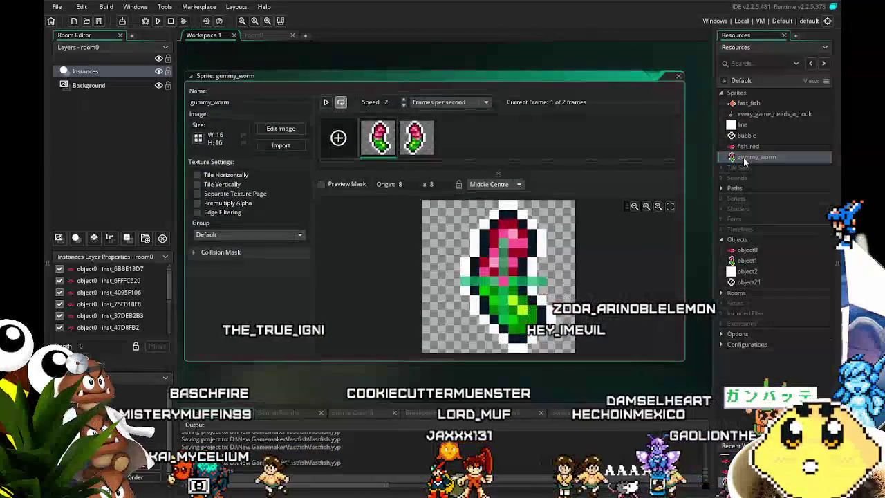
{"action": "double_click", "coordinate": [747, 260]}
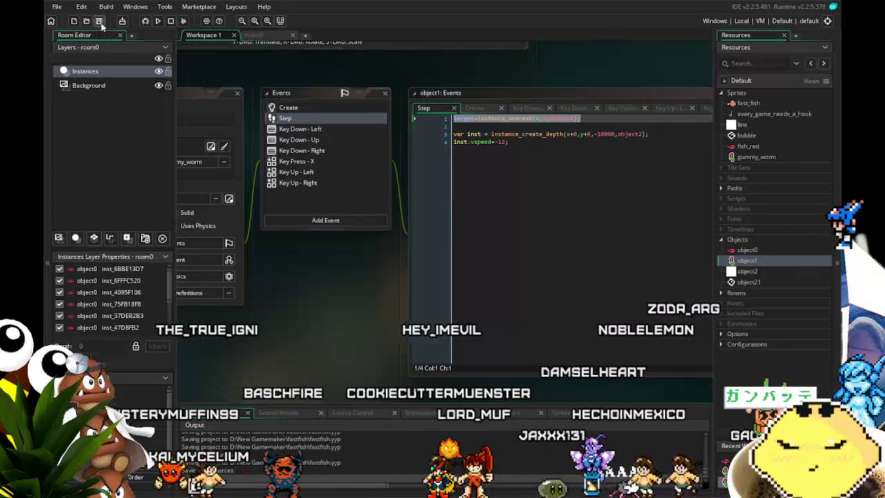
- Expand Objects and switch object1's editor to its Create event showing vspeed=1;
{"action": "left_click_drag", "start_coordinate": [269, 288], "coordinate": [274, 307]}
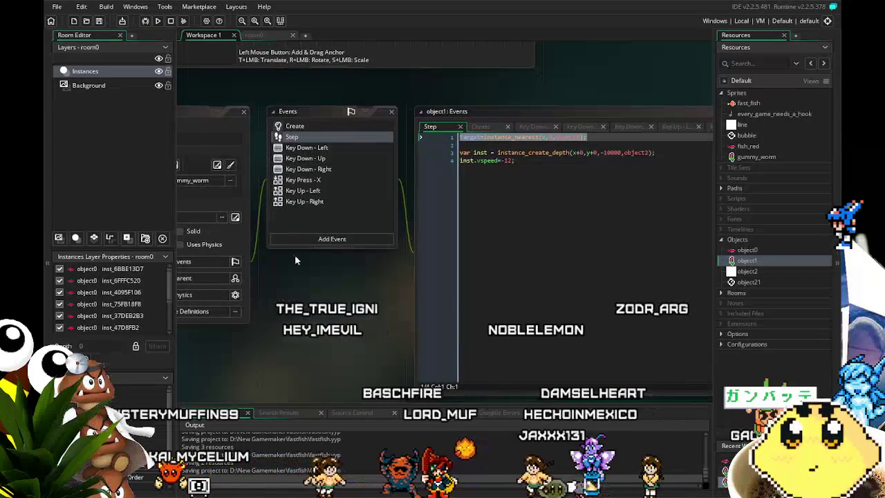
{"action": "left_click", "coordinate": [524, 182]}
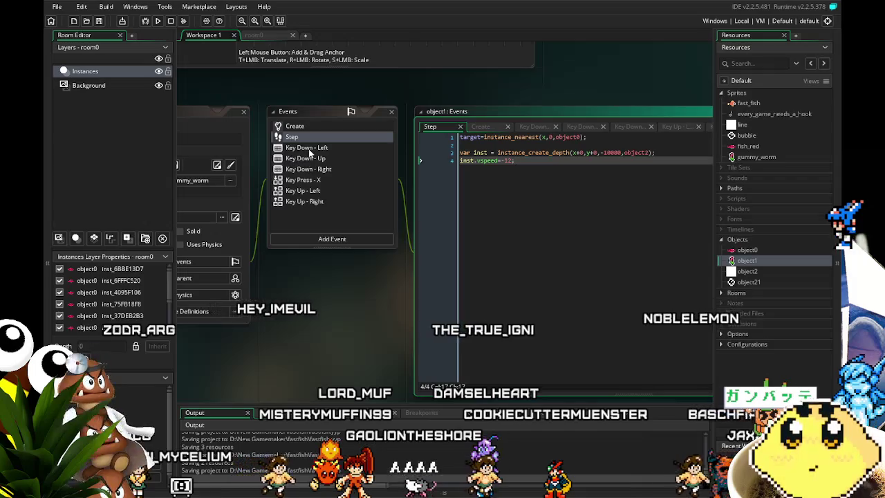
{"action": "left_click_drag", "start_coordinate": [306, 282], "coordinate": [330, 286]}
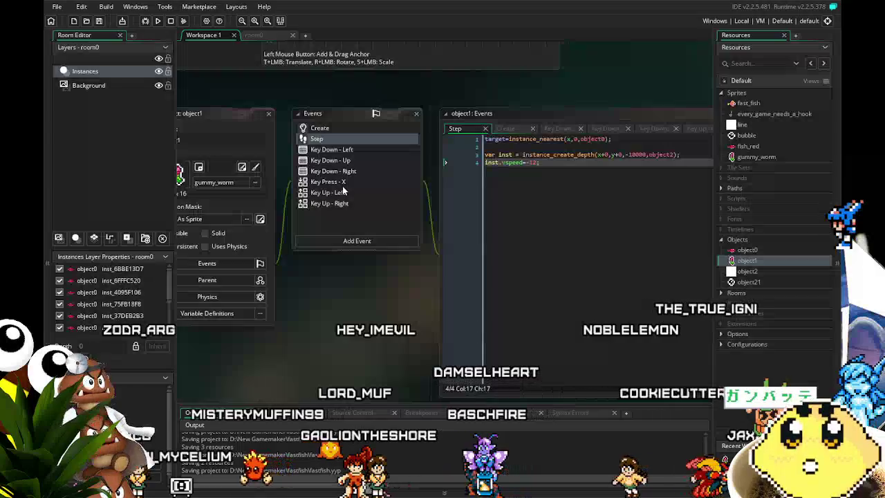
{"action": "mouse_move", "coordinate": [378, 272]}
{"action": "left_mouse_down"}
{"action": "mouse_move", "coordinate": [304, 295]}
{"action": "mouse_move", "coordinate": [312, 290]}
{"action": "left_mouse_up"}
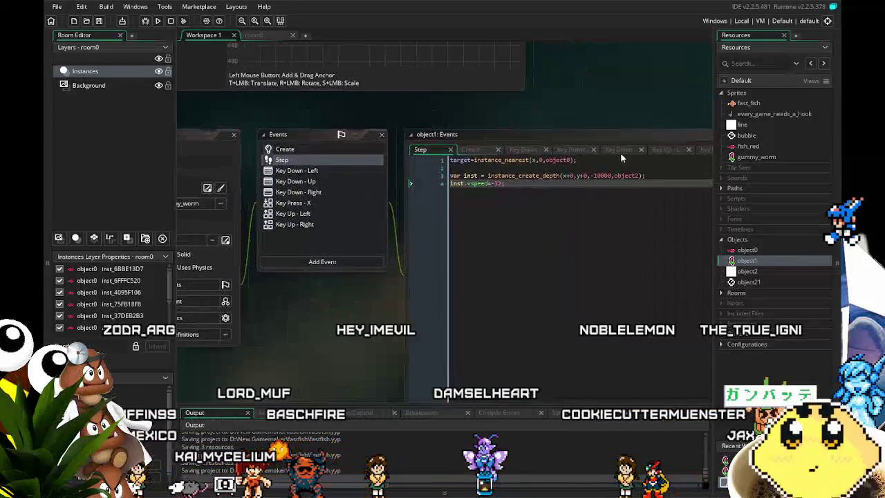
{"action": "left_click", "coordinate": [721, 239]}
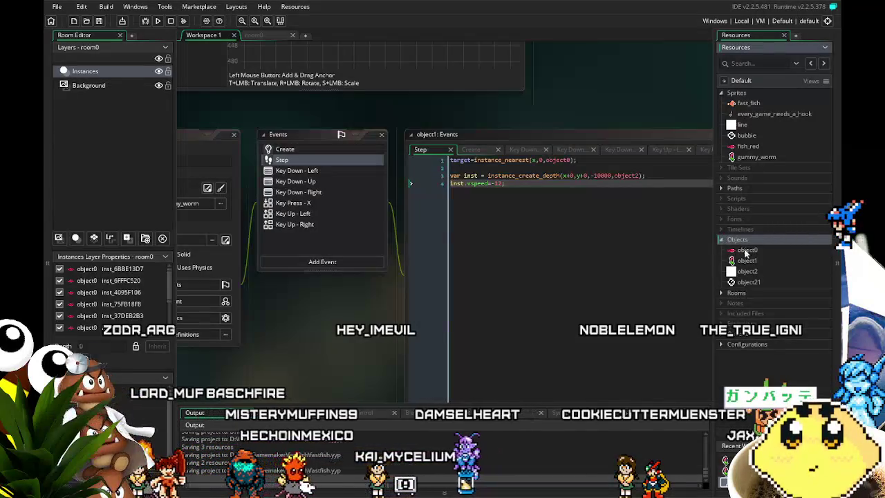
{"action": "left_click", "coordinate": [283, 150]}
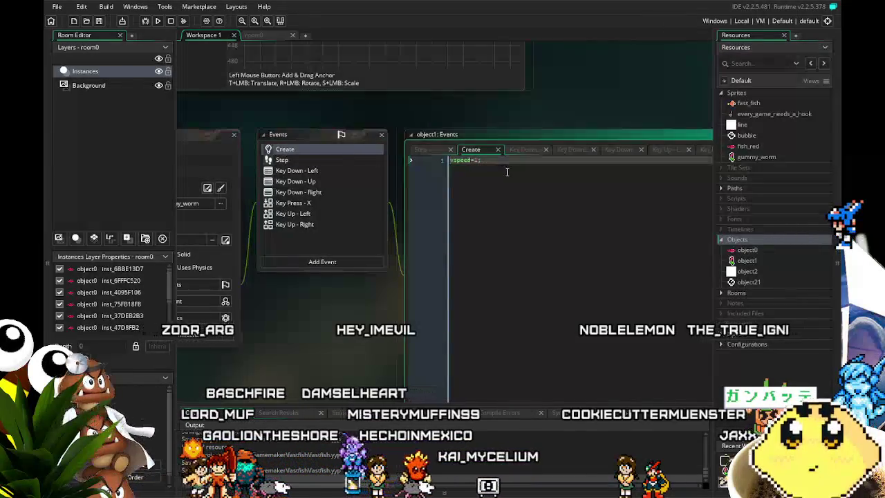
- Add basketball=0; as line 1 of object1's Create code, then reopen object0's Step code
{"action": "key", "text": "Return"}
{"action": "key", "text": "Return"}
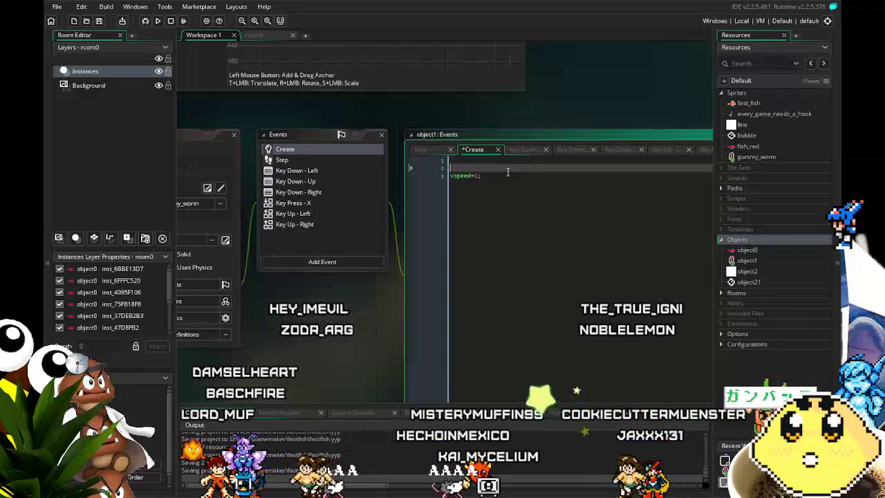
{"action": "key", "text": "Up"}
{"action": "key", "text": "Up"}
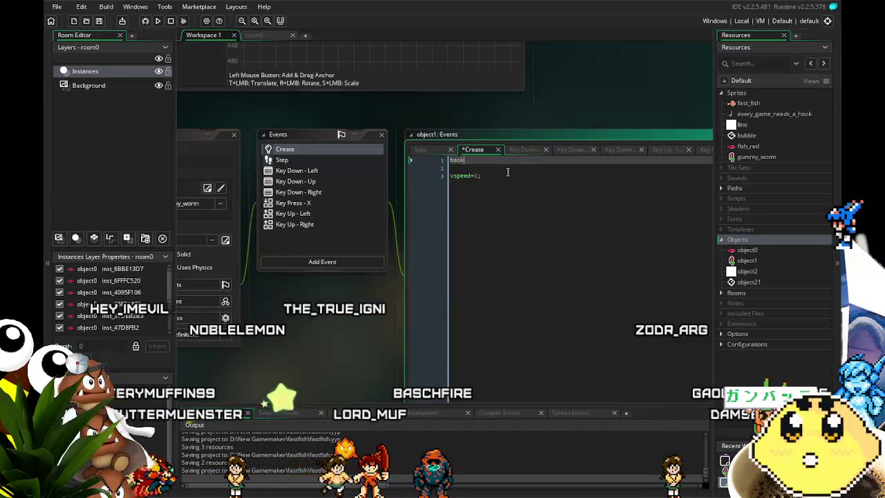
{"action": "type", "text": "etball"}
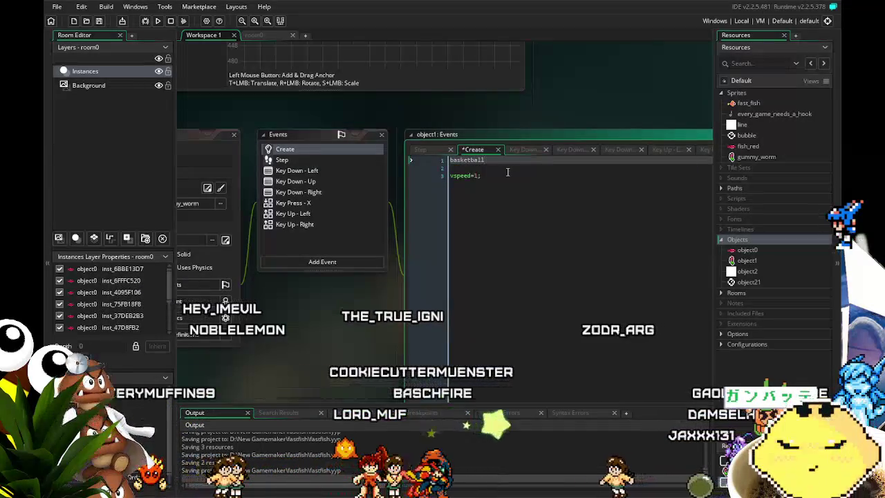
{"action": "type", "text": "."}
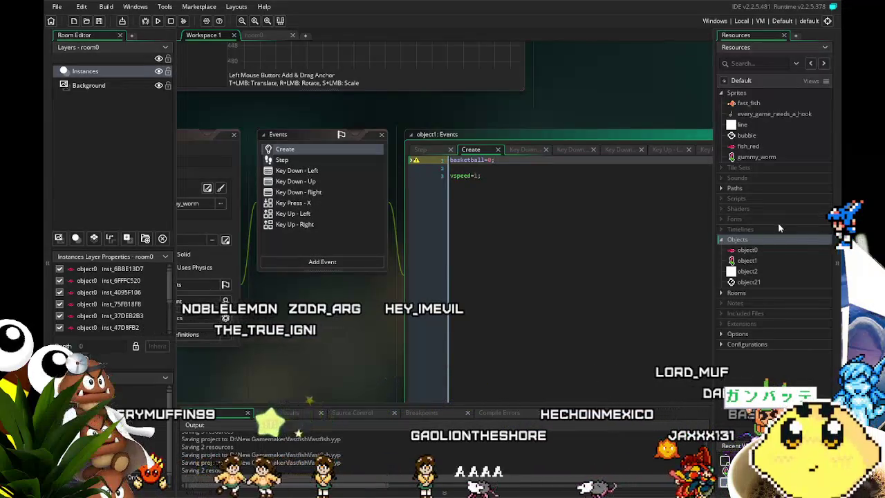
{"action": "double_click", "coordinate": [747, 250]}
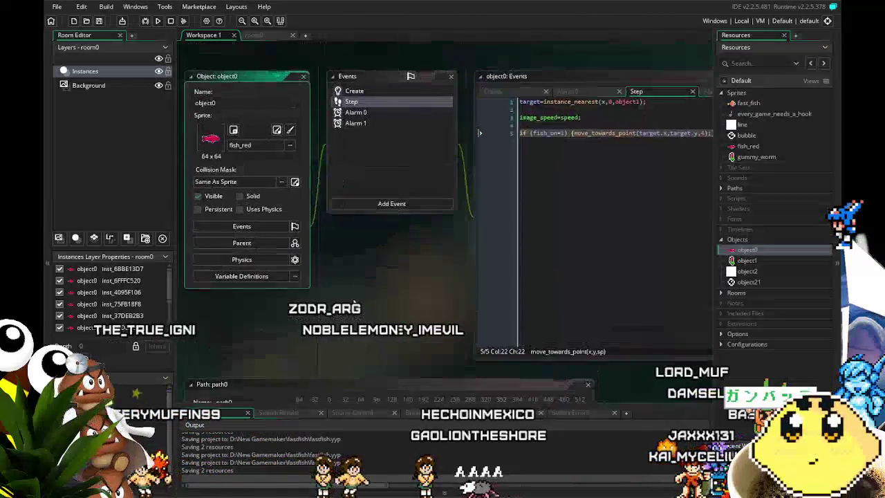
- Append target.basketball=1; inside object0's fish_on braces, then open object1's editor
{"action": "left_click", "coordinate": [615, 159]}
{"action": "type", "text": "; tar"}
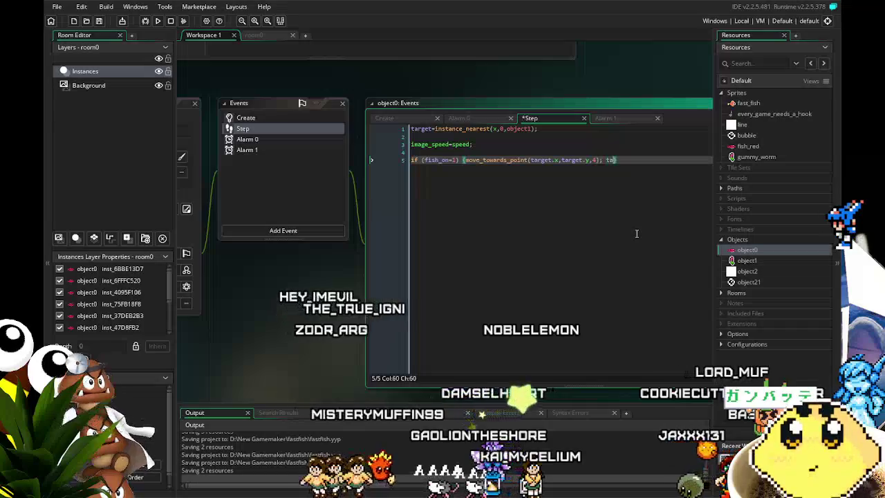
{"action": "type", "text": "get."}
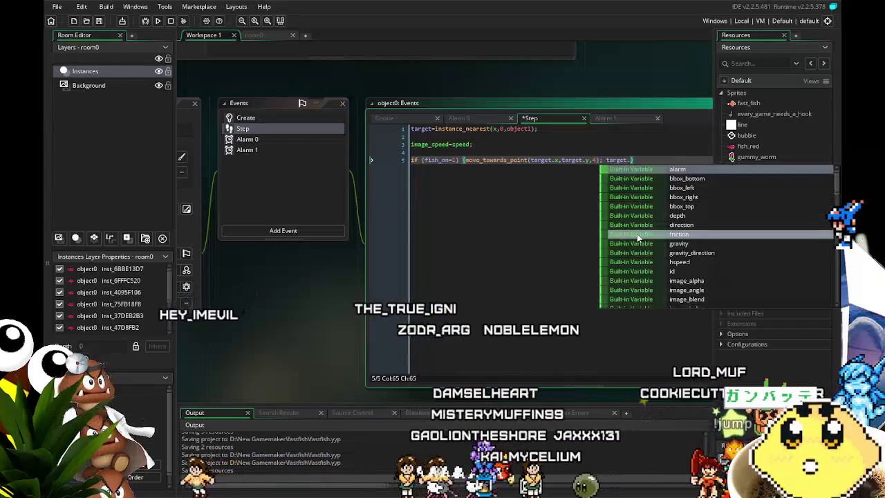
{"action": "type", "text": "basketball"}
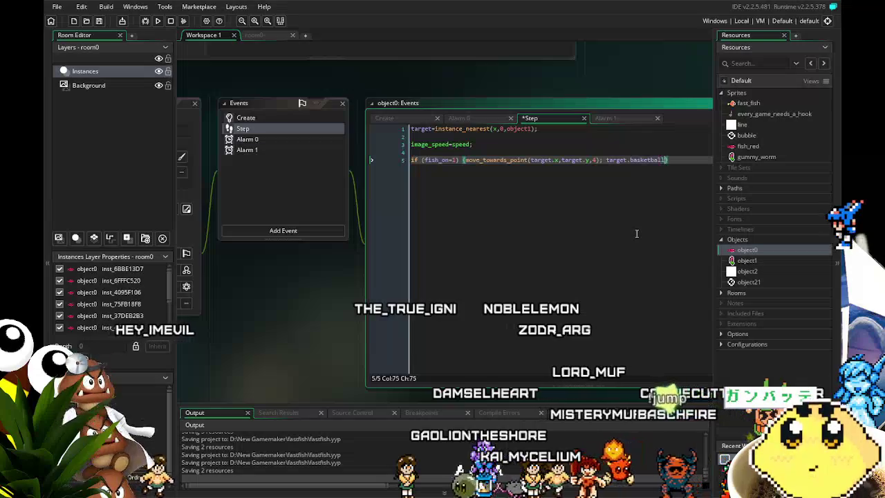
{"action": "type", "text": "=1;"}
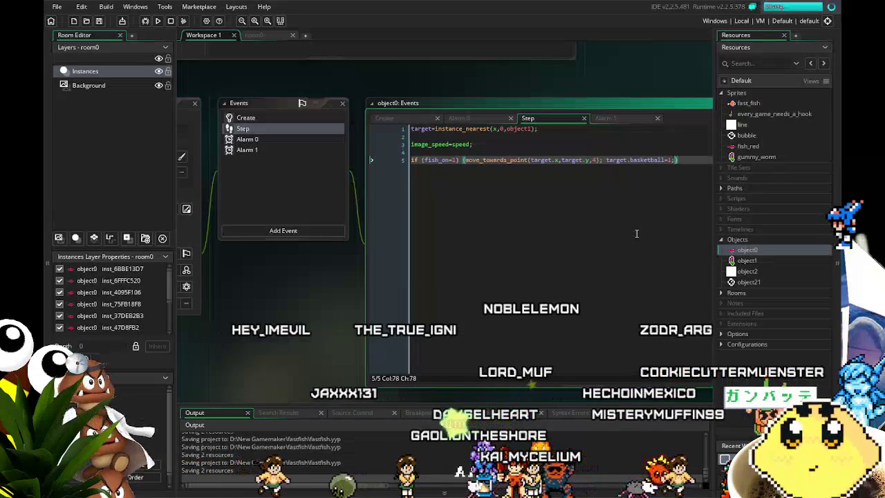
{"action": "left_click", "coordinate": [483, 160]}
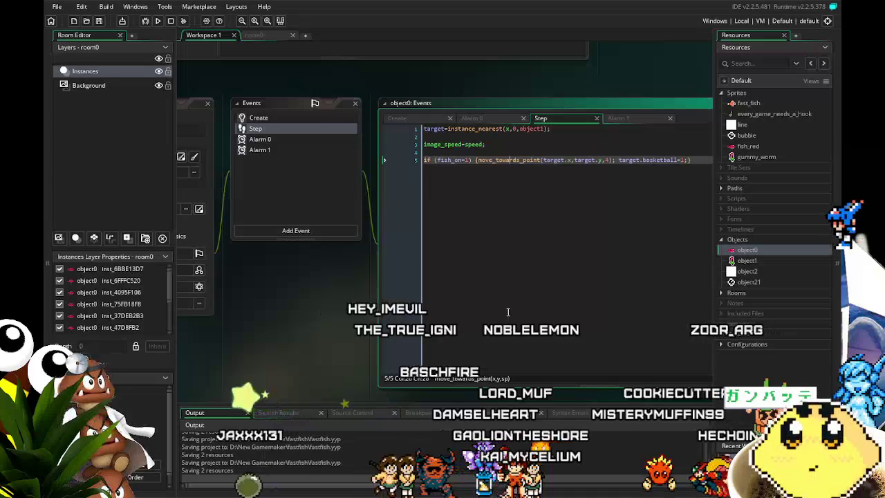
{"action": "left_click", "coordinate": [759, 261]}
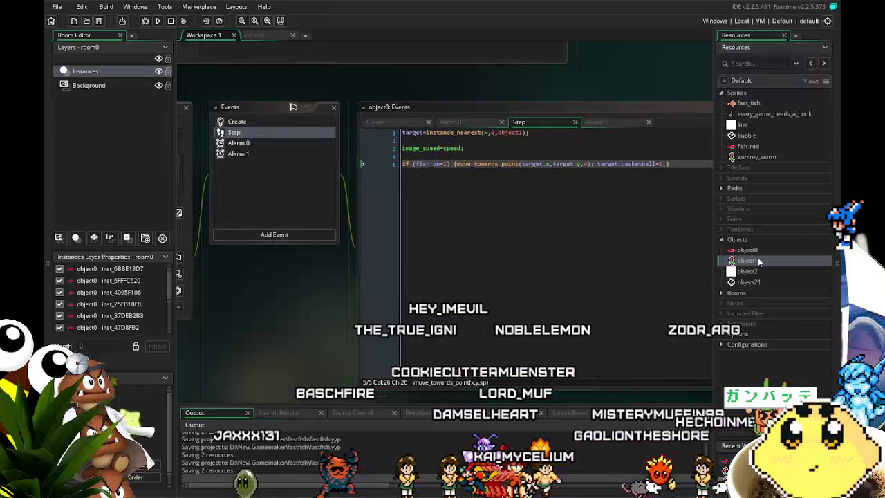
{"action": "double_click", "coordinate": [758, 261]}
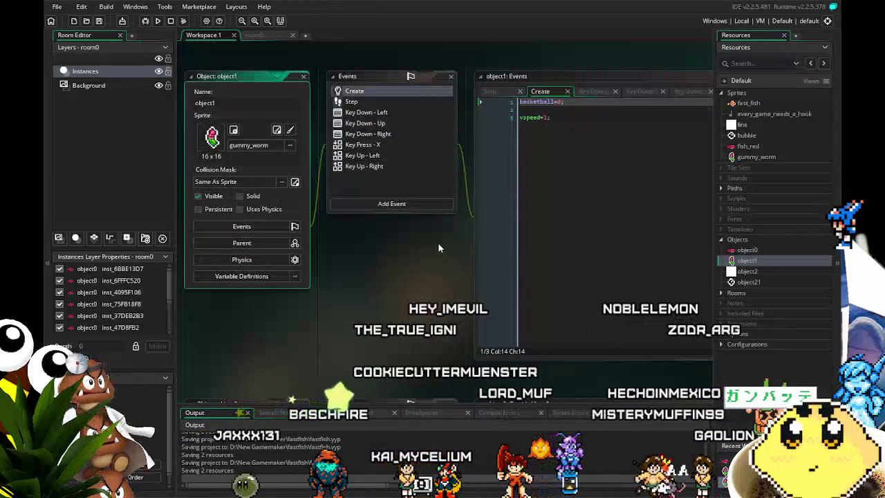
- Add an if (basketball=0) guard on line 2 of object1's Key Press - X code and save
{"action": "left_click", "coordinate": [373, 102]}
{"action": "mouse_move", "coordinate": [394, 269]}
{"action": "left_mouse_down"}
{"action": "mouse_move", "coordinate": [316, 272]}
{"action": "mouse_move", "coordinate": [346, 299]}
{"action": "mouse_move", "coordinate": [307, 298]}
{"action": "left_mouse_up"}
{"action": "left_click", "coordinate": [310, 167]}
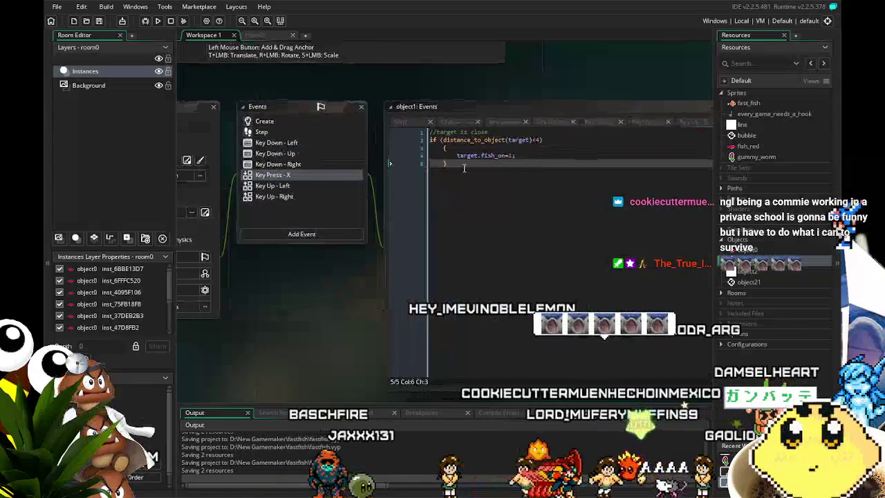
{"action": "left_click", "coordinate": [513, 132]}
{"action": "key", "text": "Return"}
{"action": "type", "text": "if (basketball=0"}
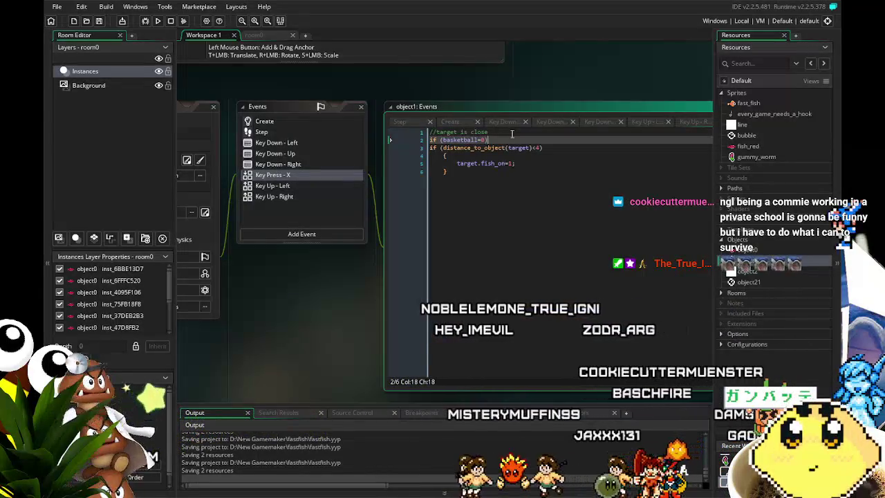
{"action": "left_click", "coordinate": [528, 198]}
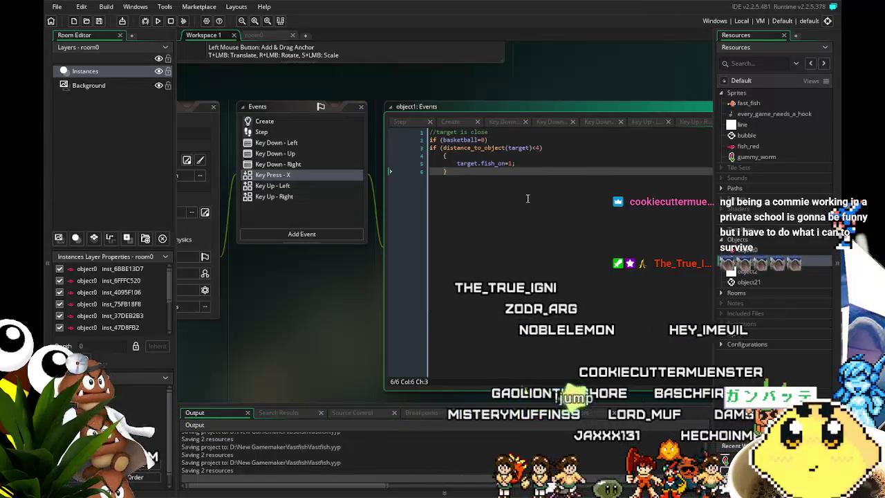
{"action": "scroll", "coordinate": [505, 235], "scroll_direction": "left", "scroll_amount": 2}
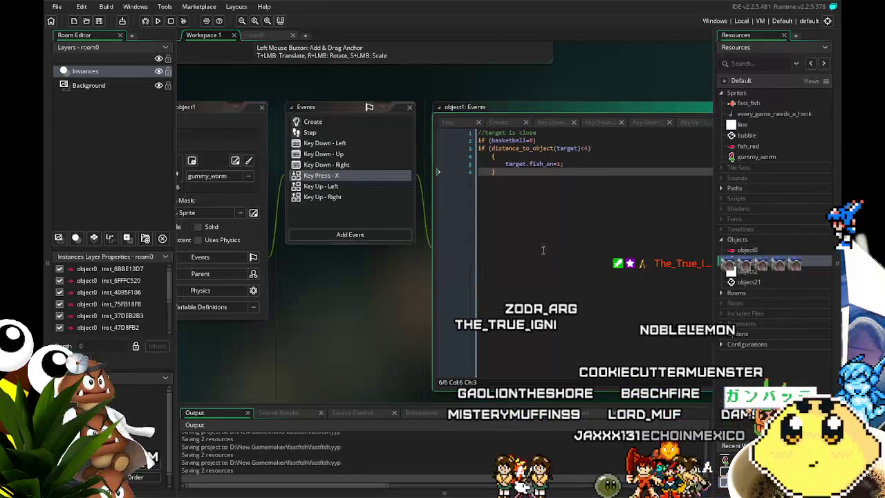
{"action": "left_click", "coordinate": [96, 22]}
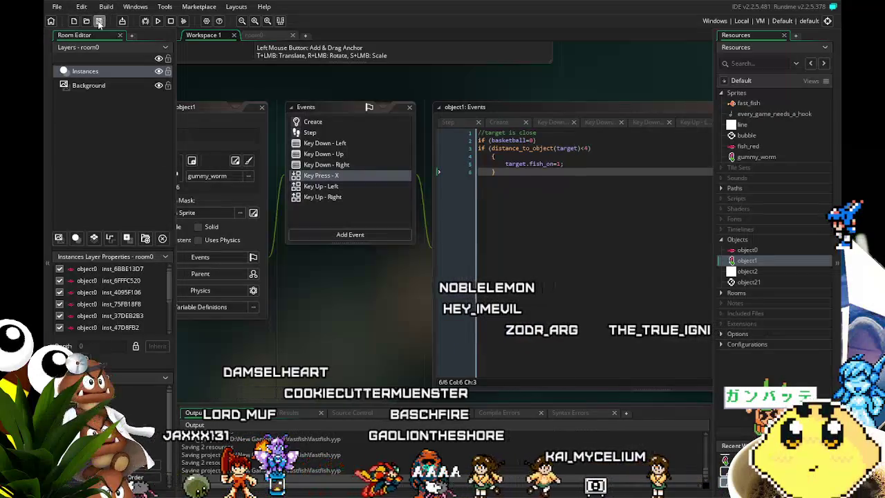
{"action": "left_click", "coordinate": [99, 21]}
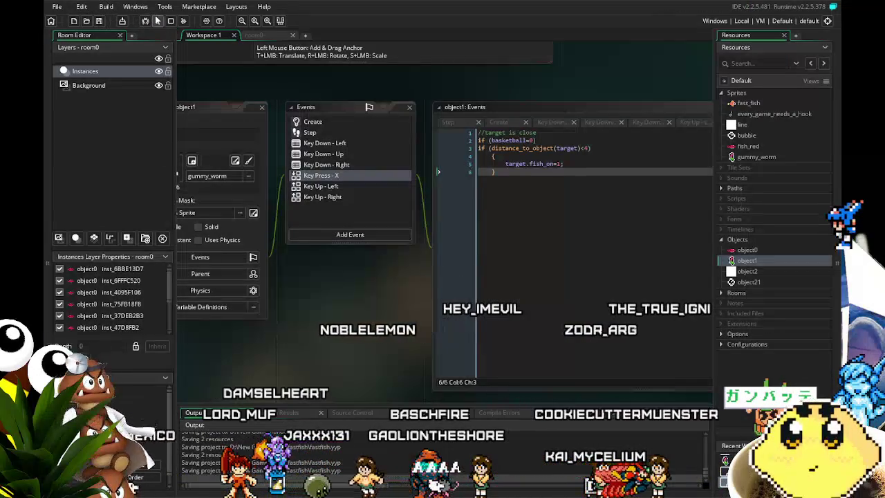
{"action": "left_click", "coordinate": [158, 23]}
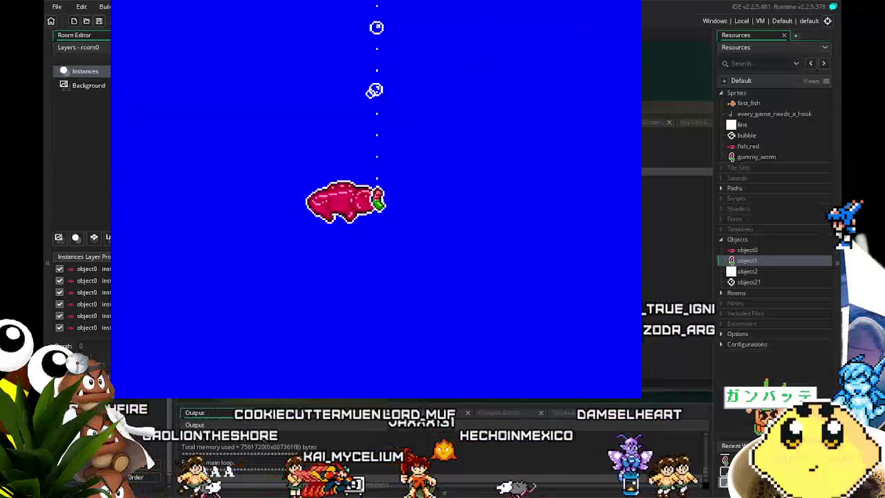
{"action": "key", "text": "Escape"}
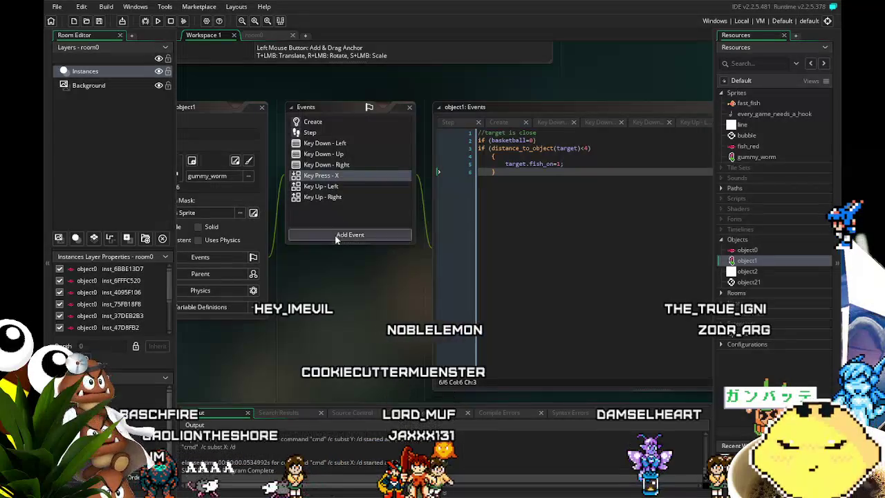
- Open object0's editor and read its Create code and its Step code with the fish_on check
{"action": "left_click", "coordinate": [352, 235]}
{"action": "left_click", "coordinate": [312, 279]}
{"action": "left_click_drag", "start_coordinate": [312, 279], "coordinate": [344, 294]}
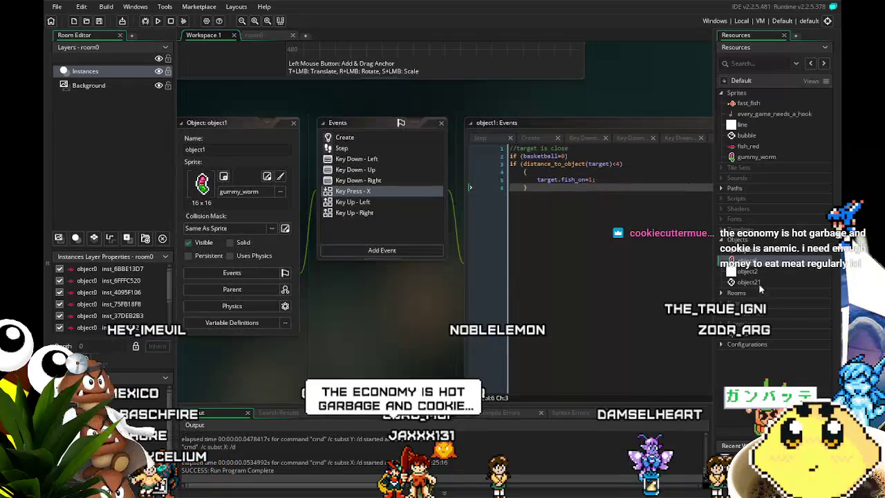
{"action": "double_click", "coordinate": [757, 257]}
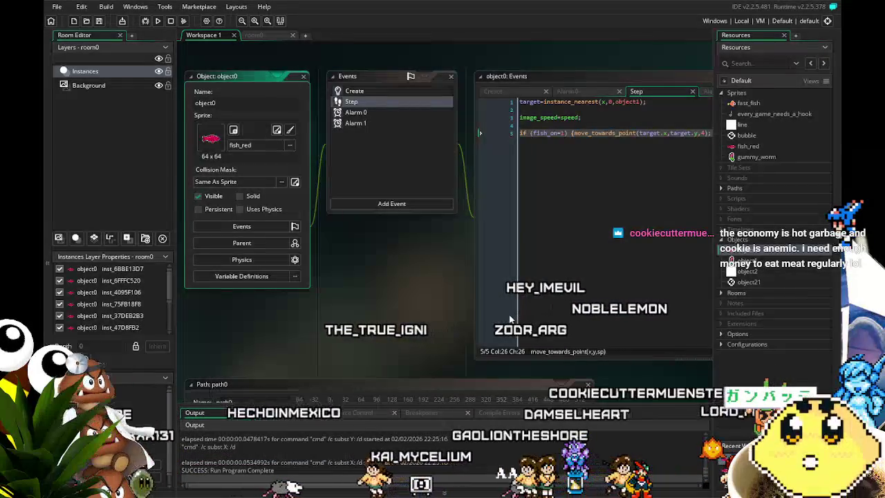
{"action": "left_click_drag", "start_coordinate": [412, 304], "coordinate": [348, 344]}
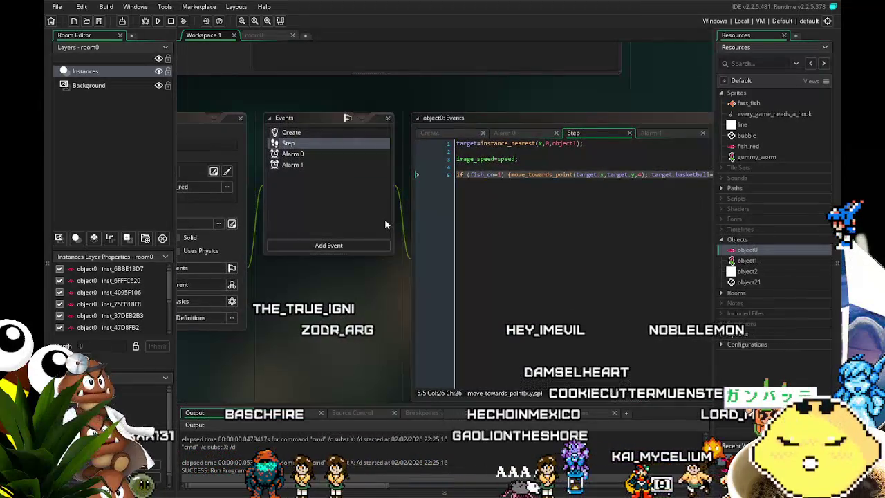
{"action": "left_click", "coordinate": [293, 133]}
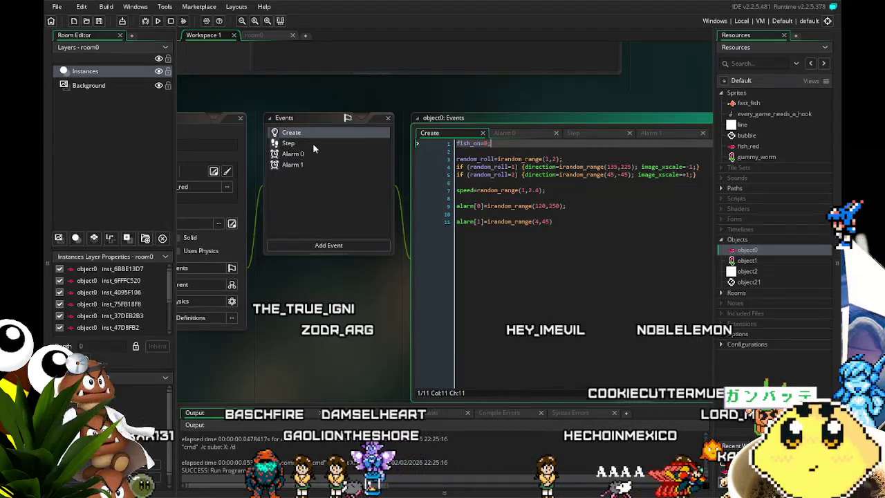
{"action": "left_click", "coordinate": [312, 144]}
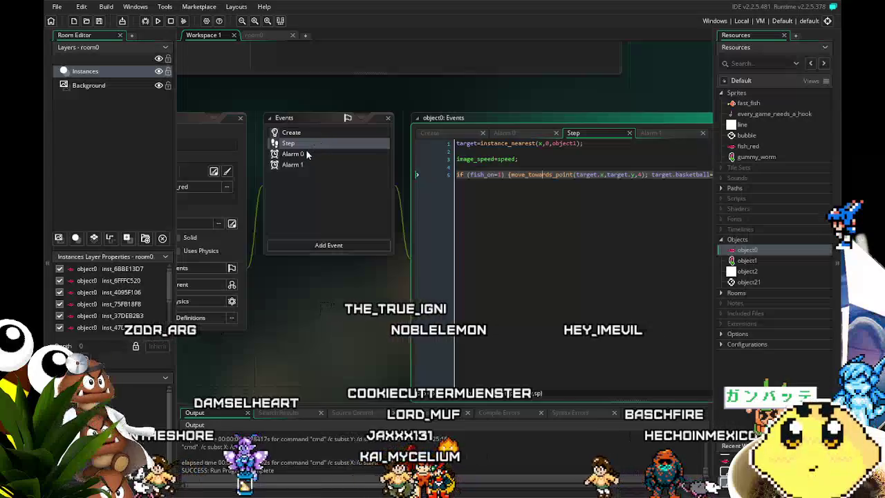
{"action": "mouse_move", "coordinate": [321, 228]}
{"action": "left_mouse_down"}
{"action": "mouse_move", "coordinate": [379, 218]}
{"action": "mouse_move", "coordinate": [385, 231]}
{"action": "left_mouse_up"}
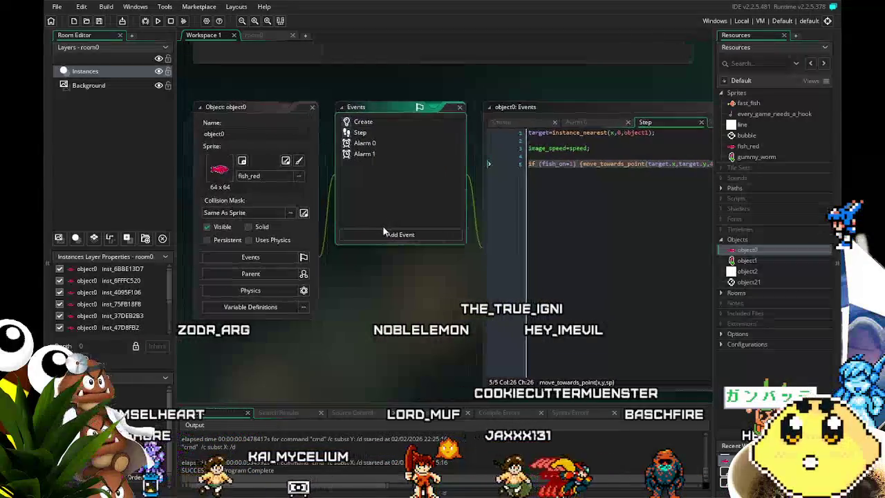
- Add an Outside Room event to object0 with target.basketball=0 and instance_destroy(), saving with Ctrl+S
{"action": "left_click", "coordinate": [383, 234]}
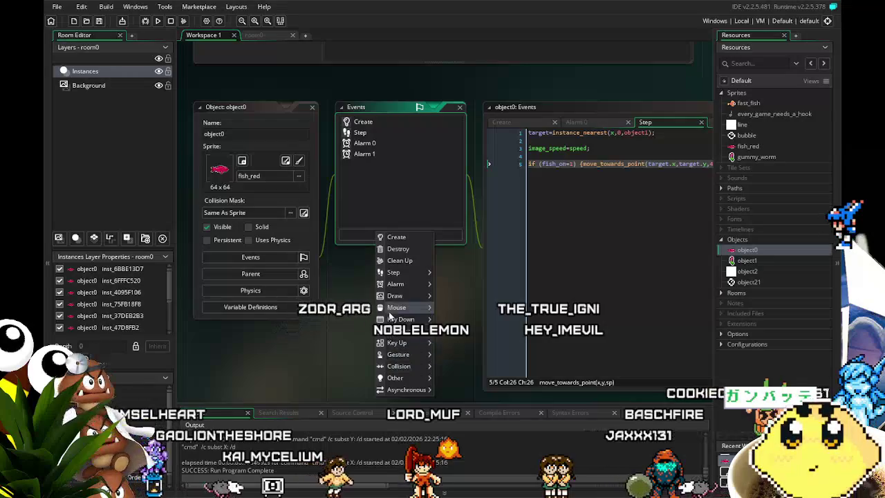
{"action": "mouse_move", "coordinate": [407, 382]}
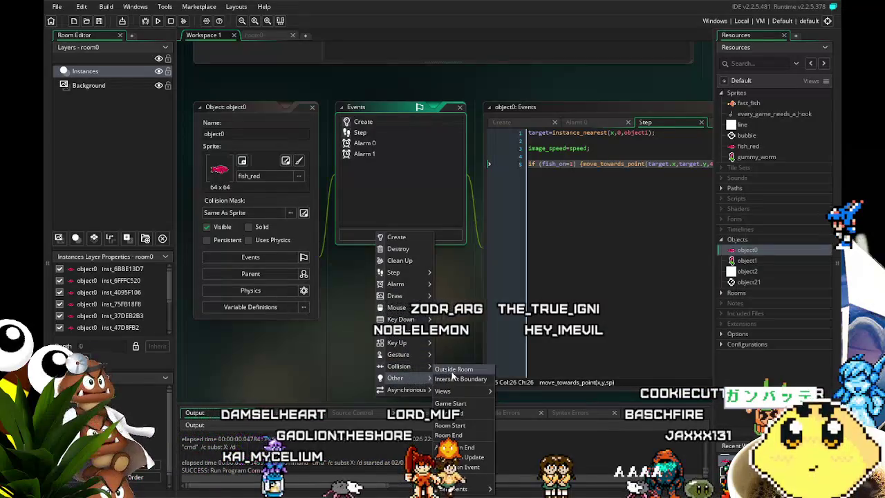
{"action": "left_click", "coordinate": [453, 372]}
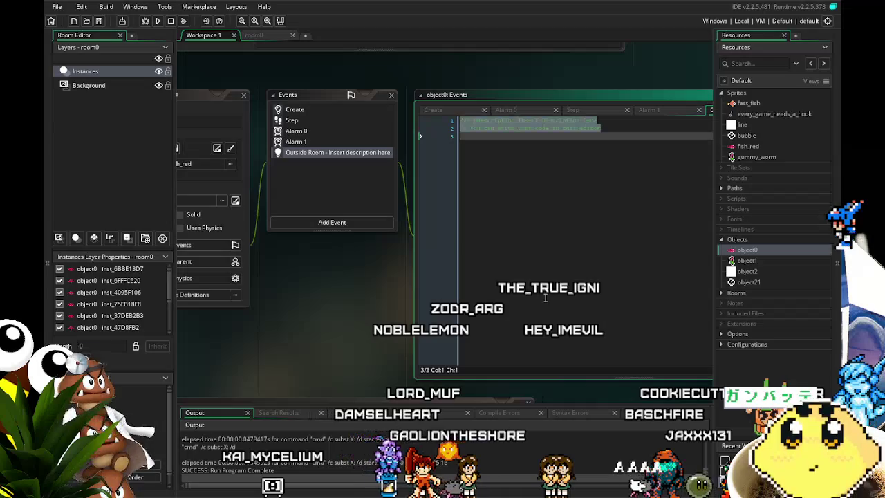
{"action": "type", "text": "instance_d"}
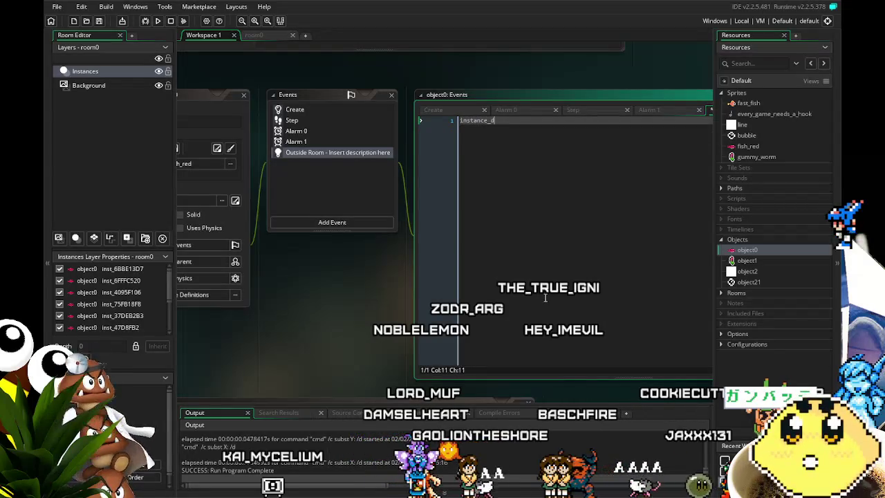
{"action": "type", "text": "estroy();"}
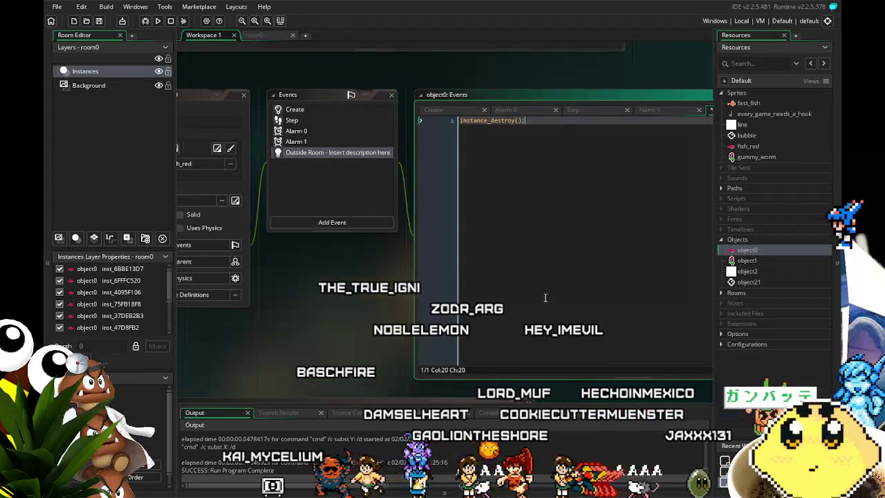
{"action": "key", "text": "ctrl+s"}
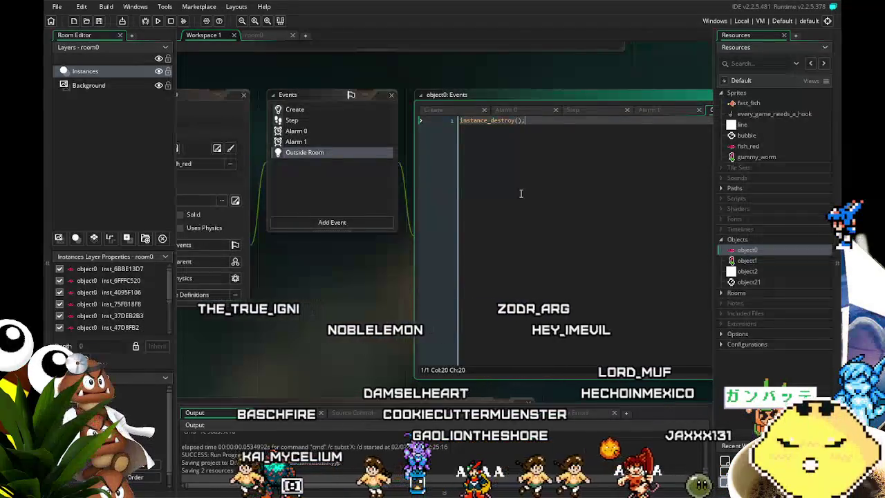
{"action": "key", "text": "Return"}
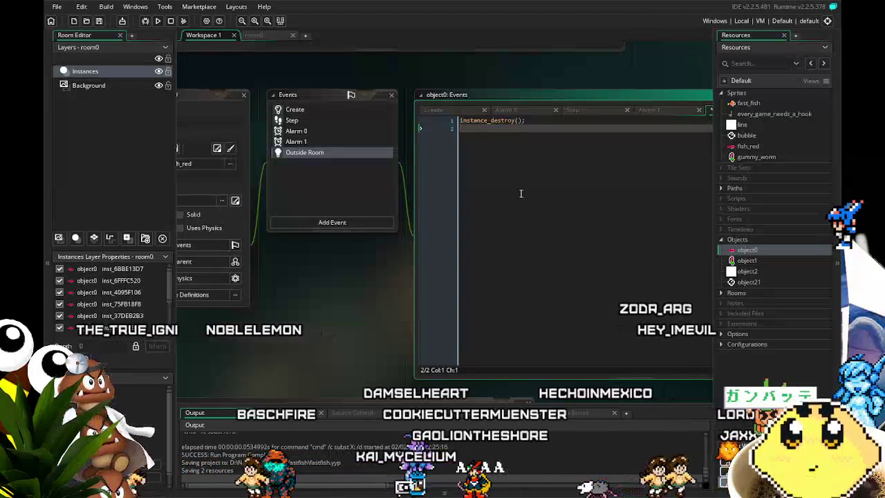
{"action": "key", "text": "Up"}
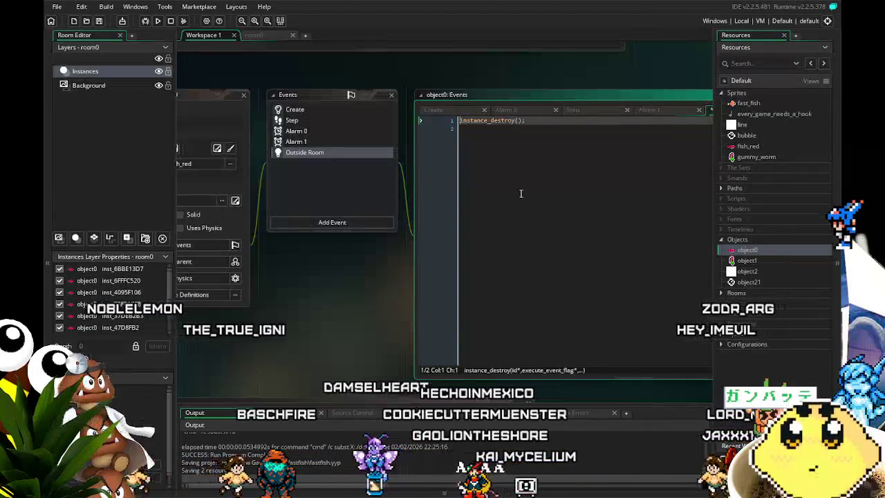
{"action": "key", "text": "Return"}
{"action": "key", "text": "Up"}
{"action": "type", "text": "target.basketball=0;"}
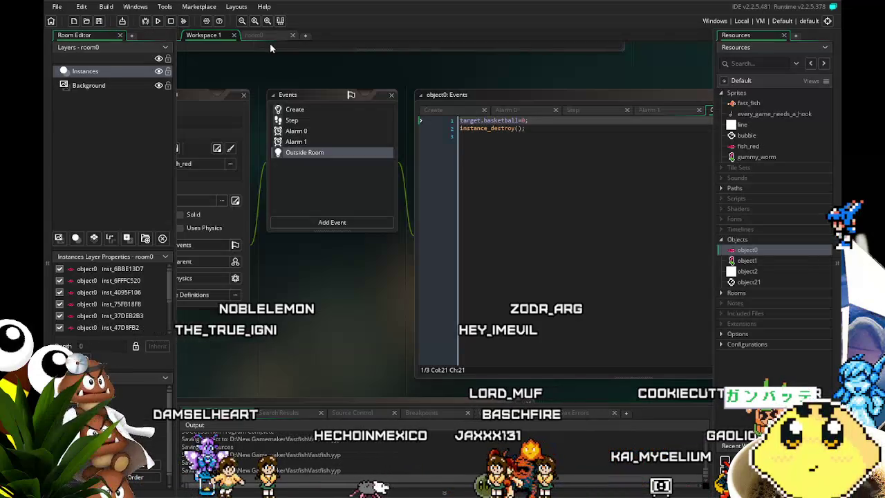
- Reopen object1's windows and switch to the room0 editor
{"action": "double_click", "coordinate": [746, 261]}
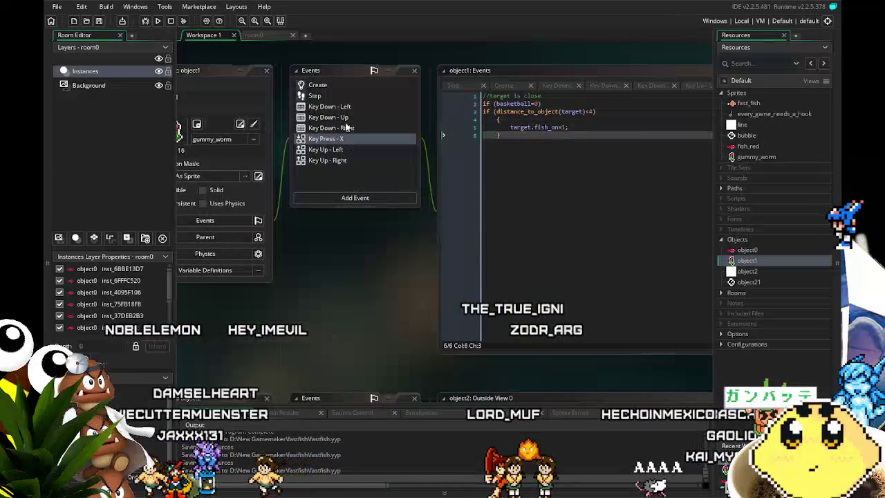
{"action": "left_click_drag", "start_coordinate": [312, 336], "coordinate": [357, 335]}
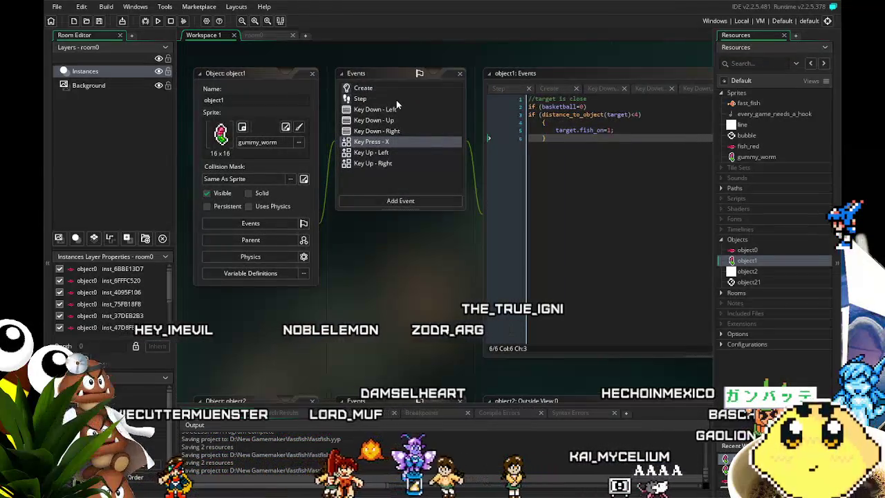
{"action": "left_click", "coordinate": [259, 37]}
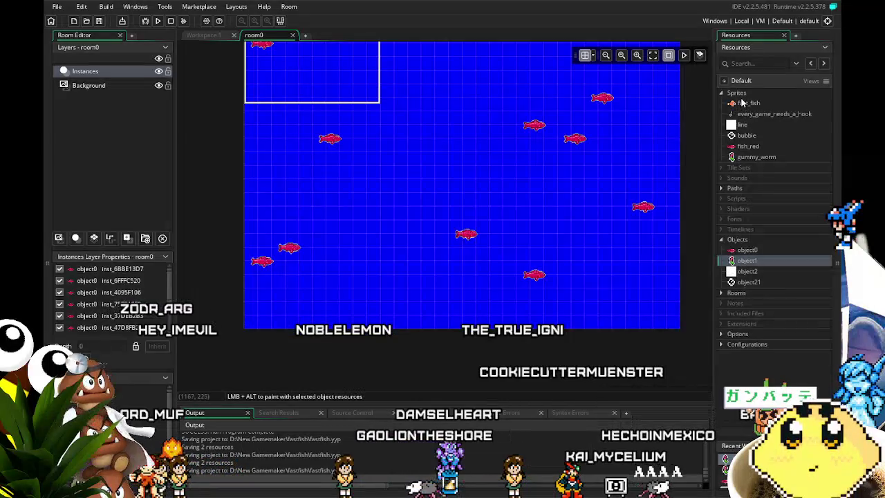
- Create a 16x16 sprite filled solid light green and name it wall
{"action": "right_click", "coordinate": [742, 102]}
{"action": "left_click", "coordinate": [647, 95]}
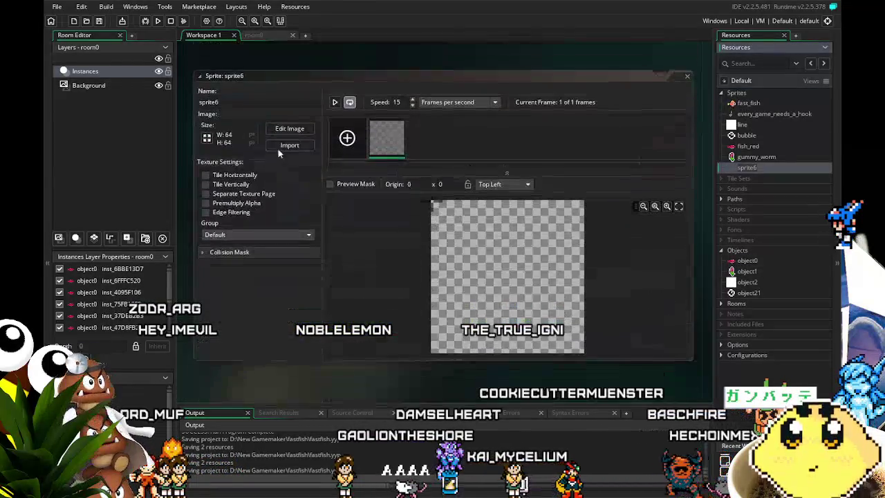
{"action": "left_click", "coordinate": [207, 138]}
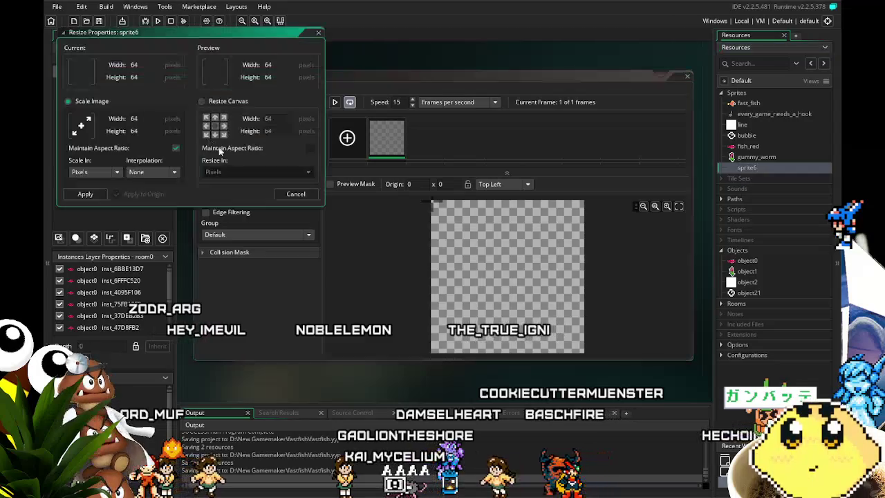
{"action": "double_click", "coordinate": [149, 117]}
{"action": "type", "text": "16"}
{"action": "key", "text": "Tab"}
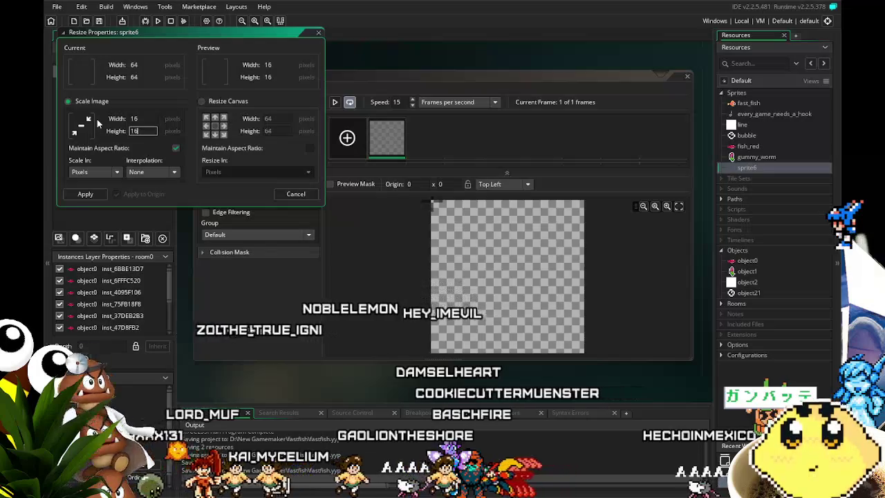
{"action": "key", "text": "Return"}
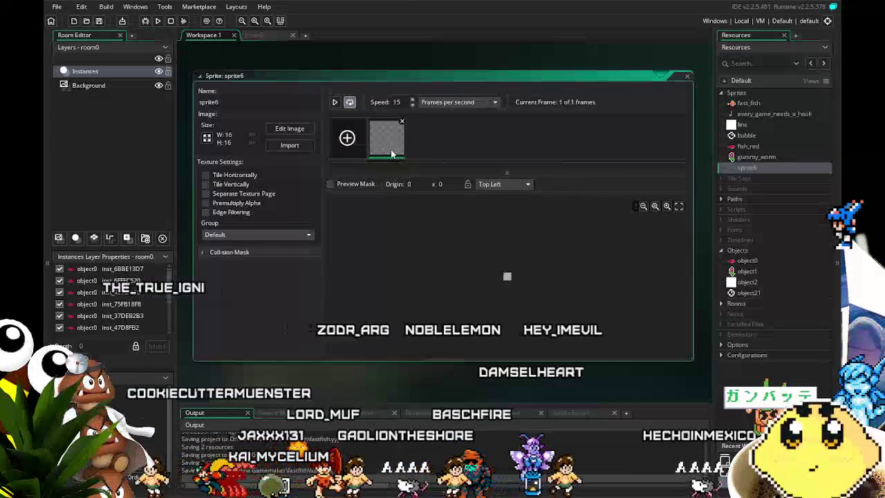
{"action": "double_click", "coordinate": [391, 149]}
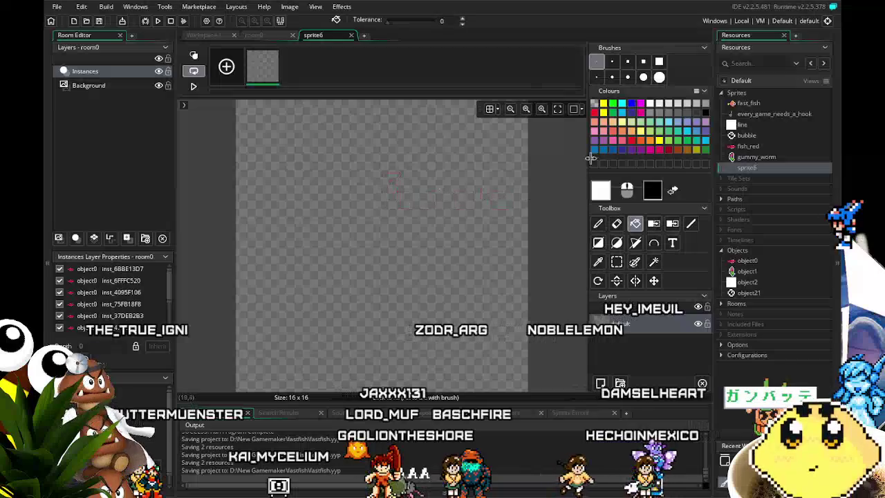
{"action": "left_click", "coordinate": [696, 130]}
{"action": "left_click", "coordinate": [349, 270]}
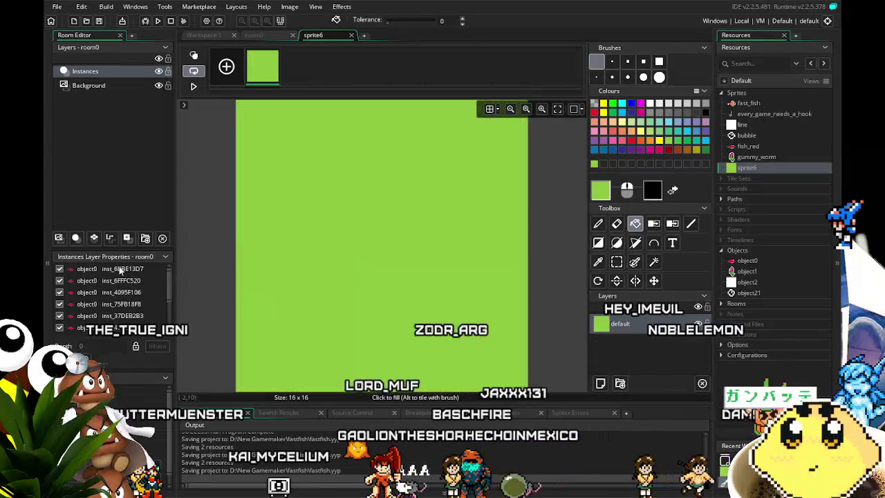
{"action": "left_click", "coordinate": [349, 35]}
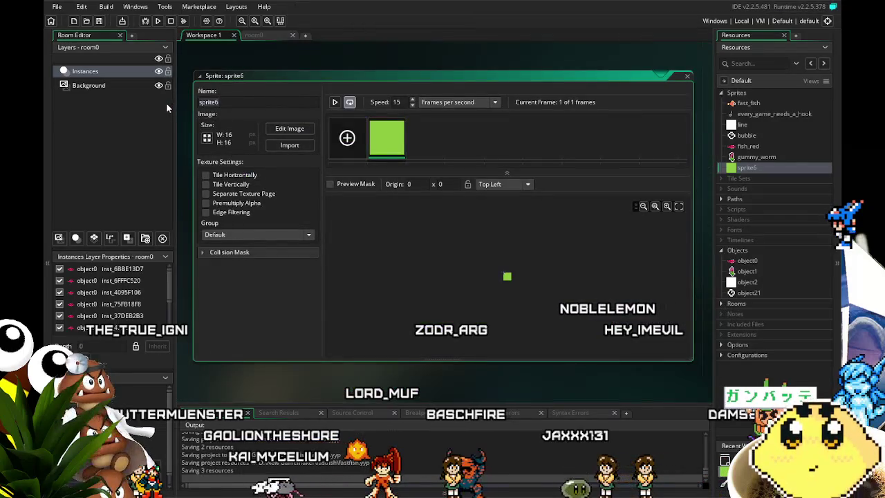
{"action": "type", "text": "wall"}
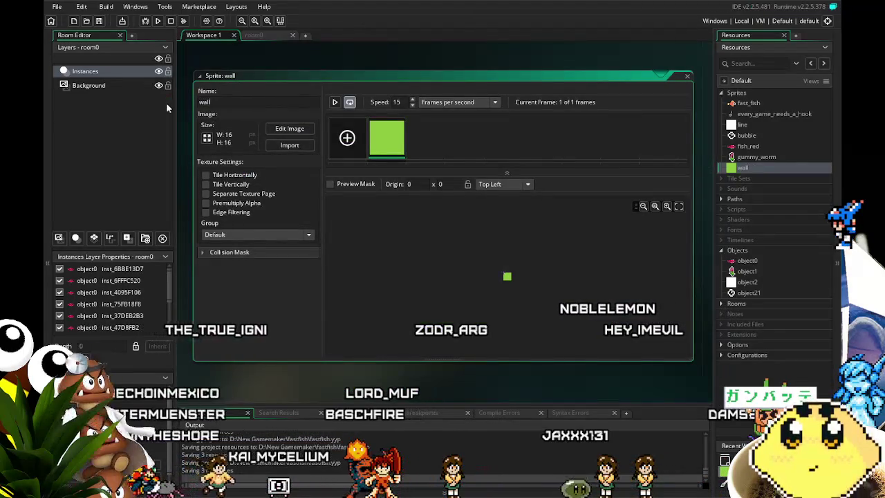
- Create object4 and assign it the wall sprite
{"action": "right_click", "coordinate": [739, 251]}
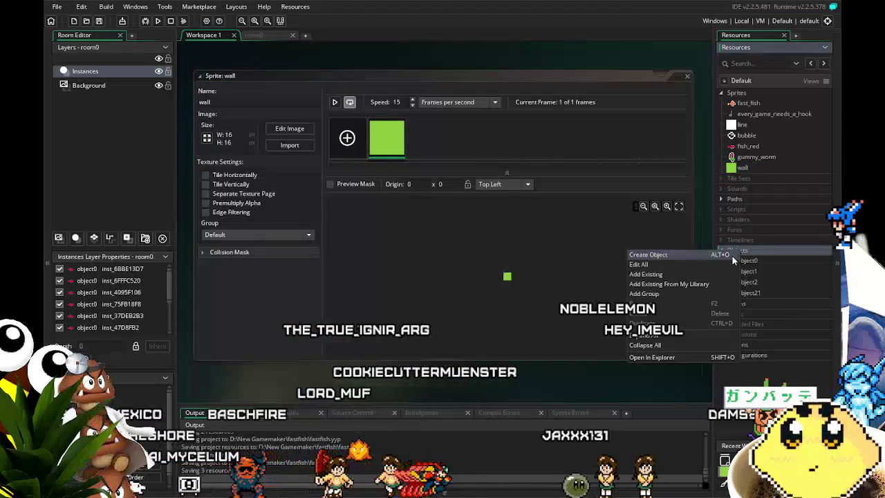
{"action": "left_click", "coordinate": [732, 255]}
{"action": "left_click", "coordinate": [285, 184]}
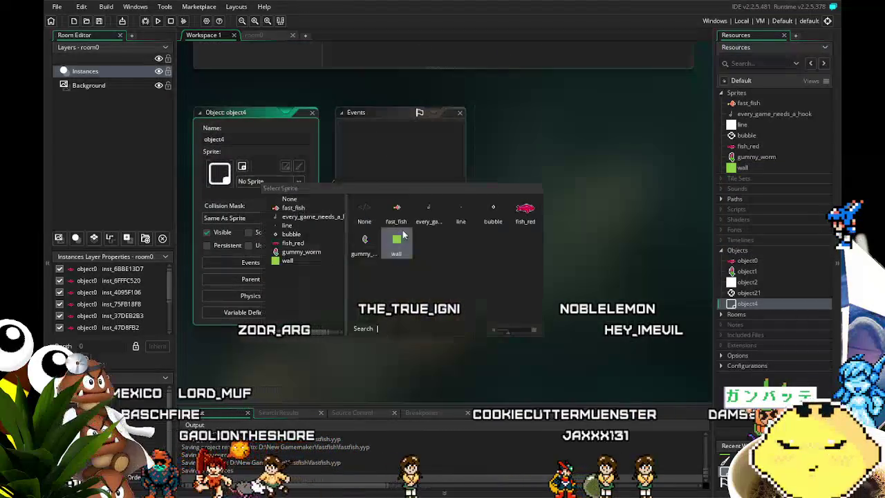
{"action": "left_click", "coordinate": [289, 258]}
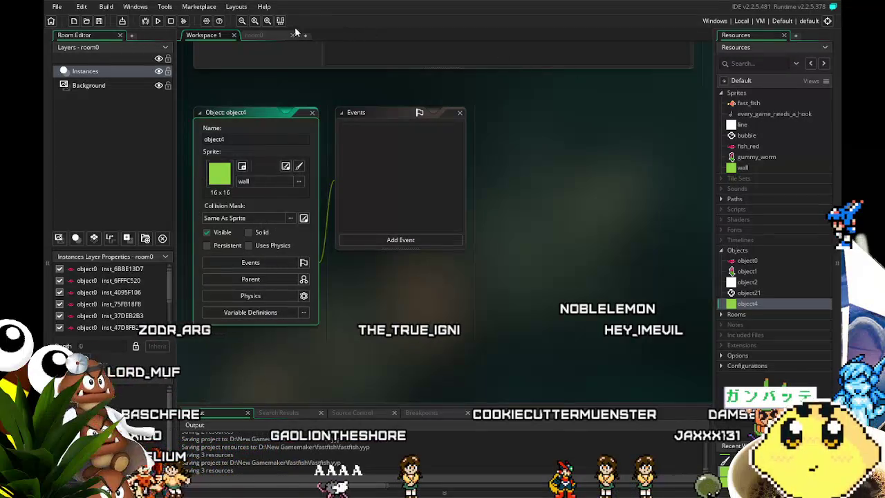
{"action": "left_click", "coordinate": [277, 35]}
- Drag object4 into room0 and set the room grid to 16 by 16
{"action": "scroll", "coordinate": [361, 258], "scroll_direction": "down", "scroll_amount": 2}
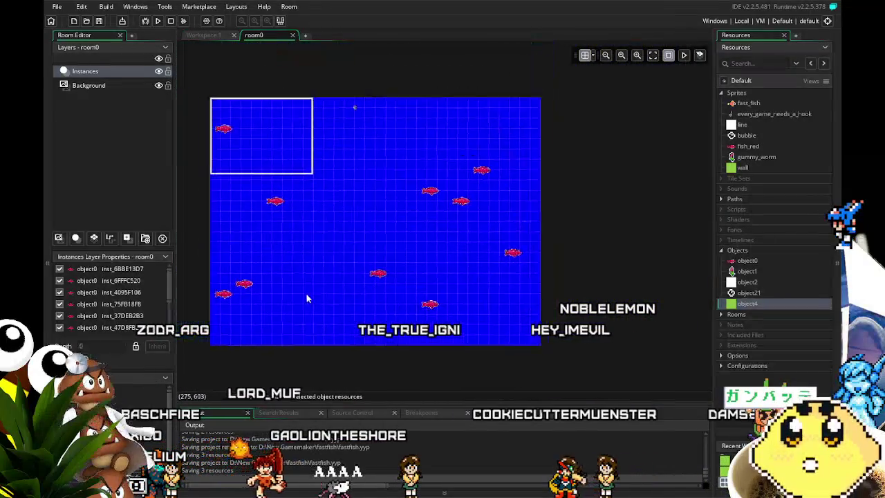
{"action": "left_click_drag", "start_coordinate": [747, 304], "coordinate": [602, 325]}
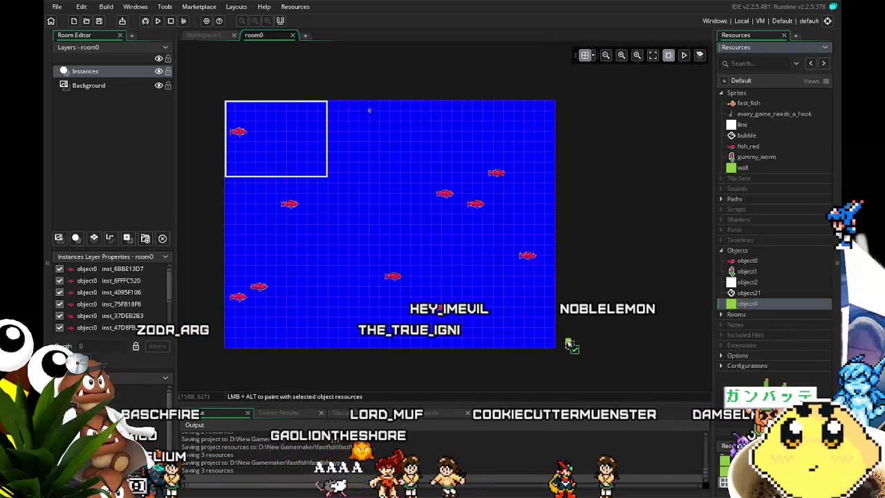
{"action": "left_click_drag", "start_coordinate": [563, 350], "coordinate": [563, 348]}
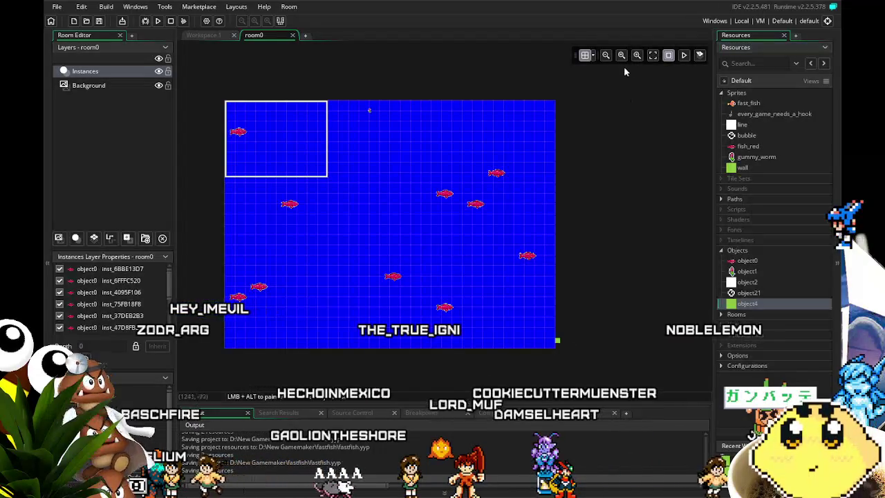
{"action": "left_click", "coordinate": [586, 55]}
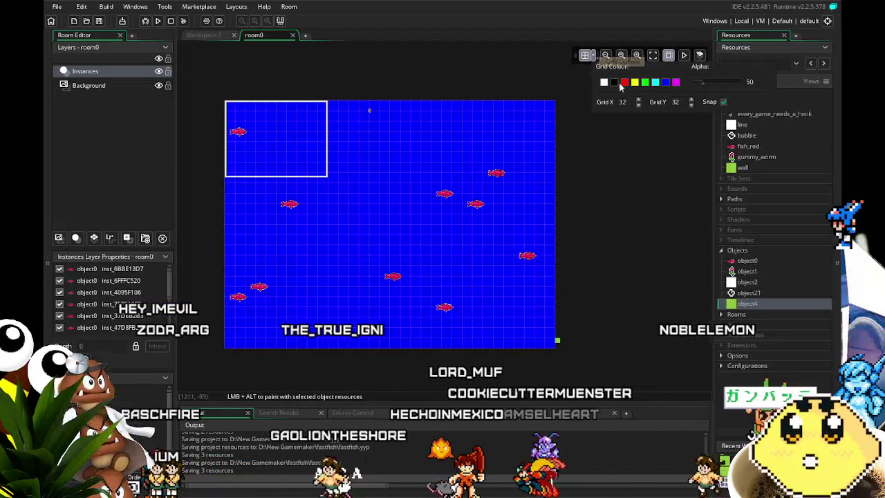
{"action": "double_click", "coordinate": [624, 102]}
{"action": "type", "text": "16"}
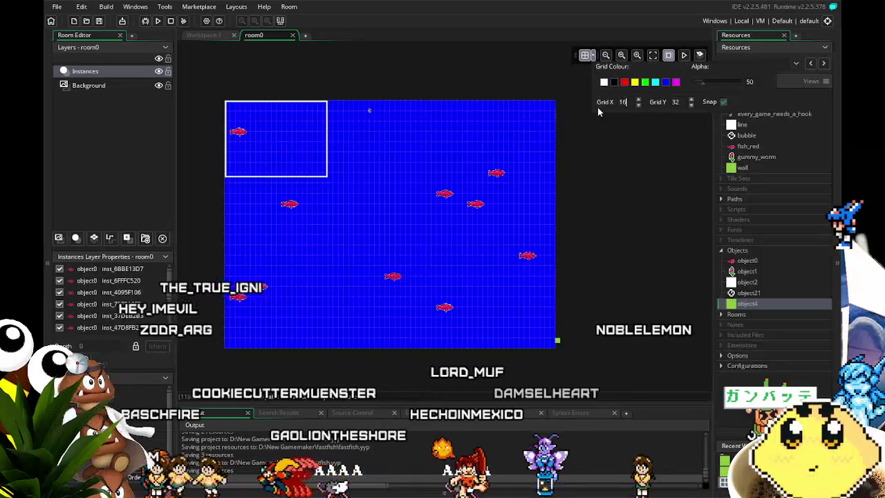
{"action": "key", "text": "Tab"}
{"action": "type", "text": "16"}
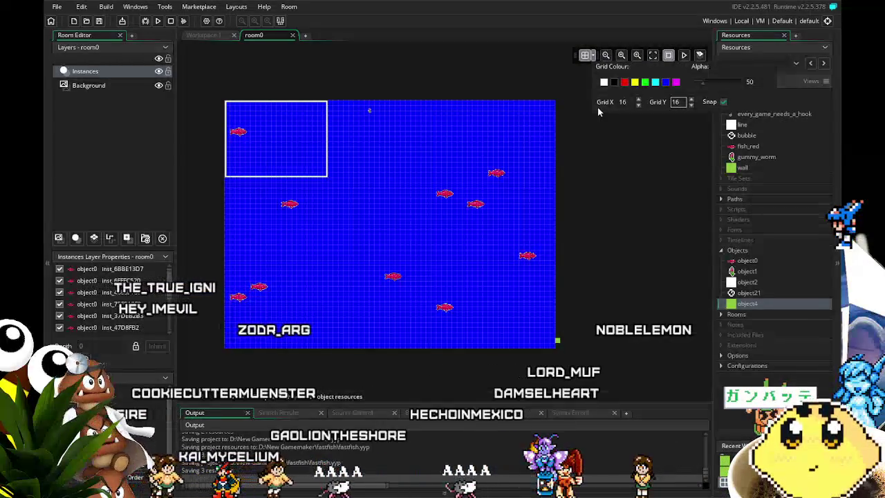
{"action": "left_click", "coordinate": [559, 343]}
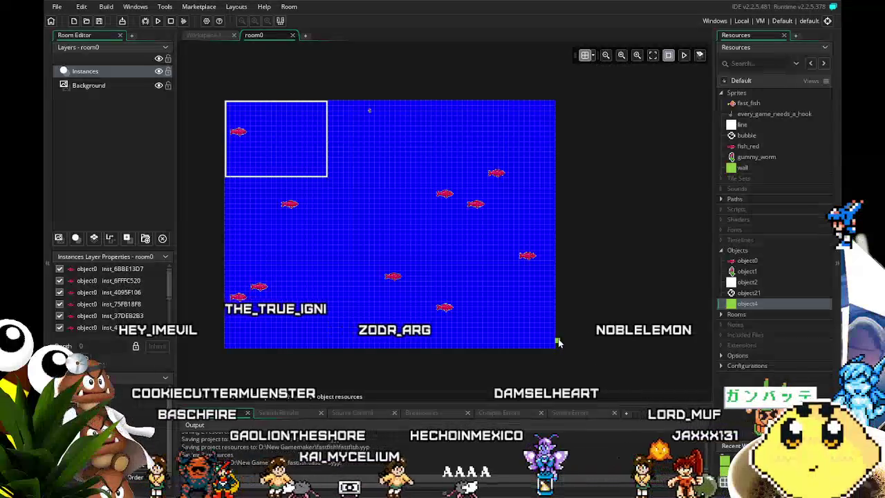
- Stretch a wall up the room's right edge and copy it to the left edge
{"action": "left_click_drag", "start_coordinate": [559, 349], "coordinate": [565, 349]}
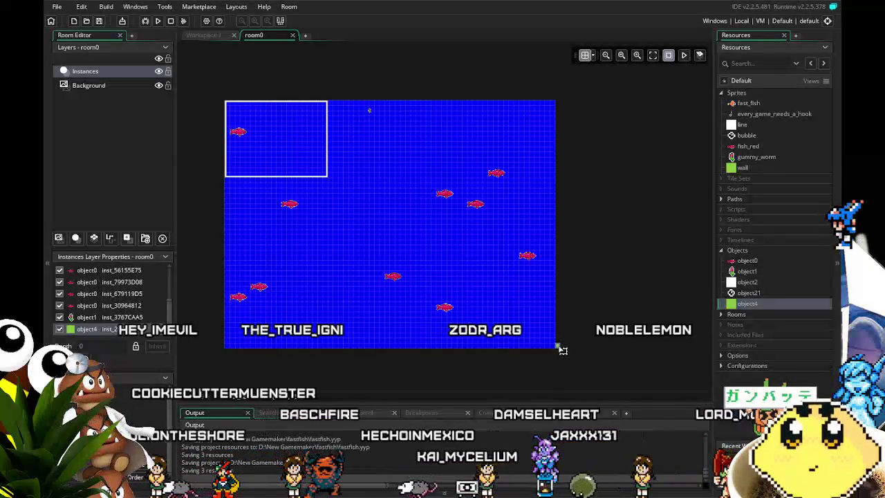
{"action": "left_click_drag", "start_coordinate": [567, 162], "coordinate": [562, 91]}
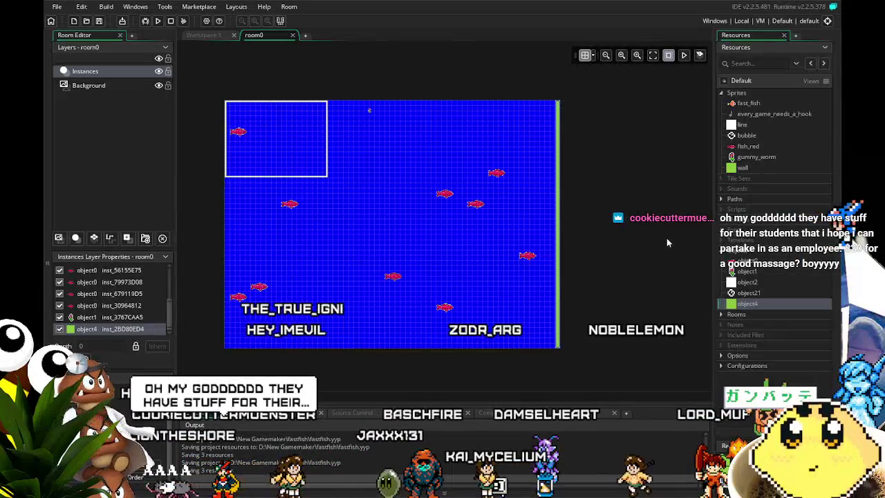
{"action": "left_click", "coordinate": [620, 322]}
{"action": "mouse_move", "coordinate": [569, 328]}
{"action": "left_mouse_down"}
{"action": "mouse_move", "coordinate": [217, 314]}
{"action": "mouse_move", "coordinate": [220, 307]}
{"action": "mouse_move", "coordinate": [227, 328]}
{"action": "left_mouse_up"}
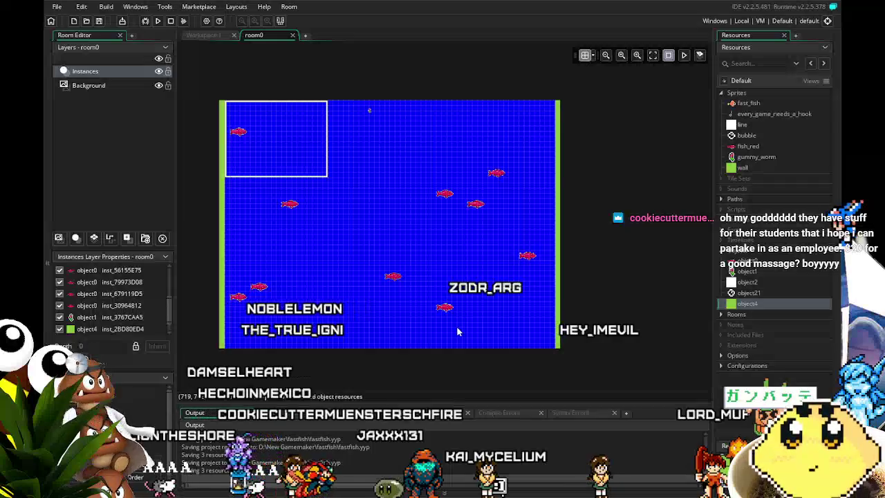
{"action": "scroll", "coordinate": [456, 331], "scroll_direction": "up", "scroll_amount": 1}
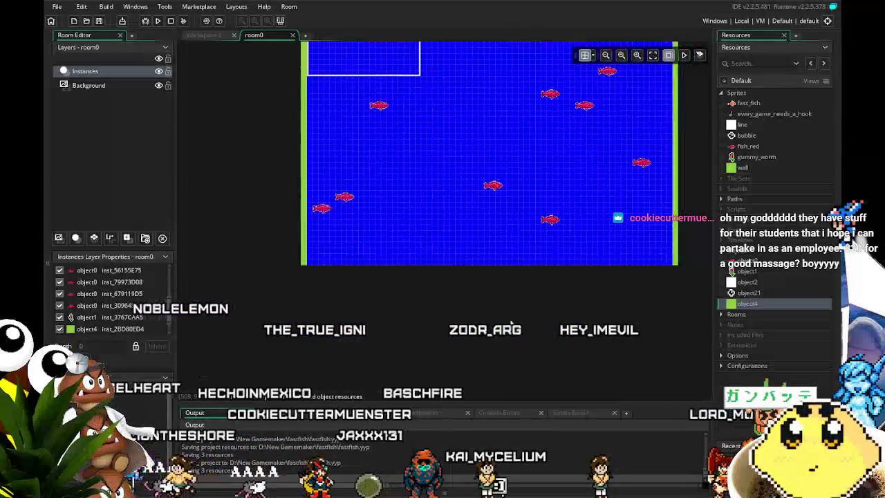
{"action": "scroll", "coordinate": [511, 323], "scroll_direction": "right", "scroll_amount": 1}
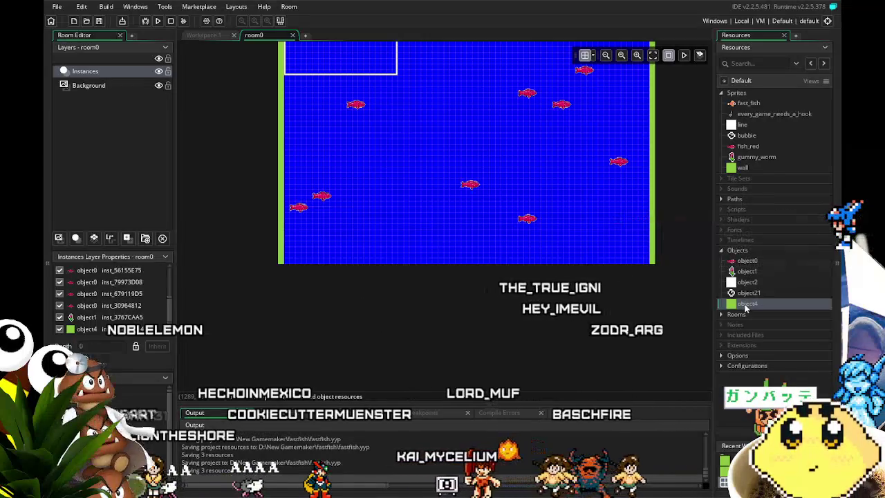
- Place a new object4 wall at the room's bottom and stretch it across the full width
{"action": "mouse_move", "coordinate": [746, 308]}
{"action": "left_mouse_down"}
{"action": "mouse_move", "coordinate": [569, 310]}
{"action": "mouse_move", "coordinate": [384, 337]}
{"action": "mouse_move", "coordinate": [351, 324]}
{"action": "left_mouse_up"}
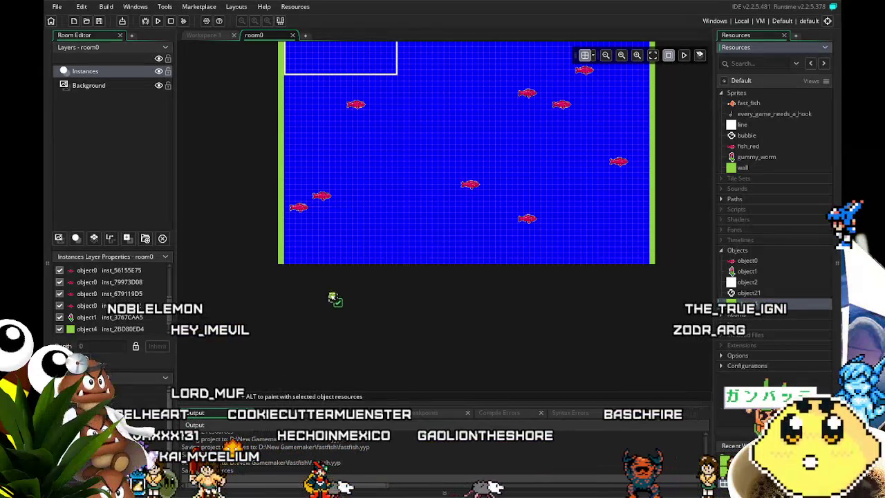
{"action": "left_click_drag", "start_coordinate": [315, 276], "coordinate": [287, 273]}
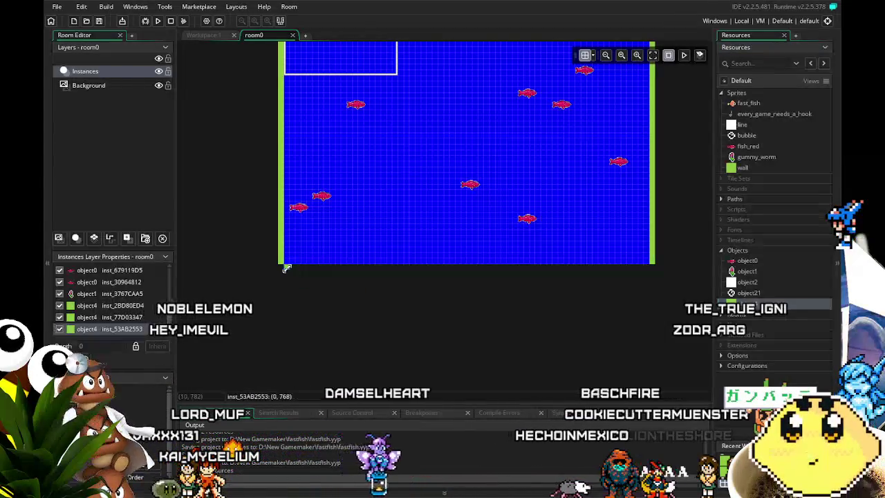
{"action": "left_click_drag", "start_coordinate": [467, 267], "coordinate": [655, 263]}
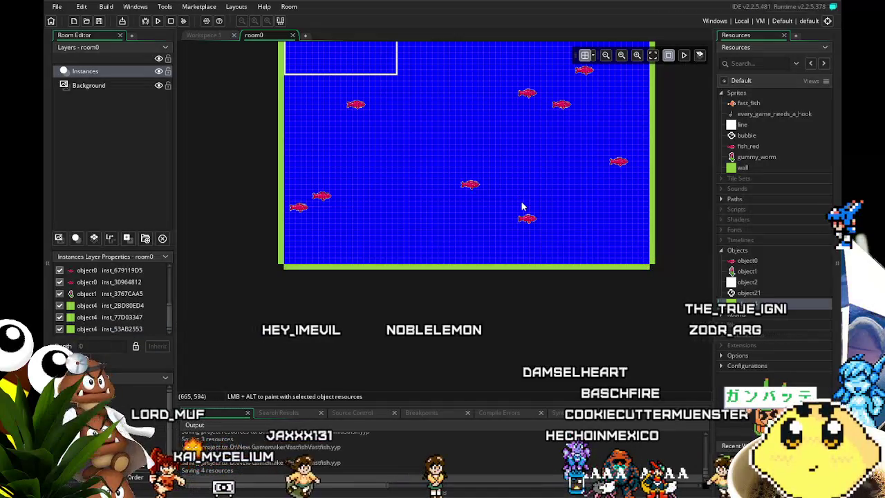
- Pan and zoom around room0 to check the left, right and bottom walls
{"action": "scroll", "coordinate": [359, 234], "scroll_direction": "up", "scroll_amount": 4}
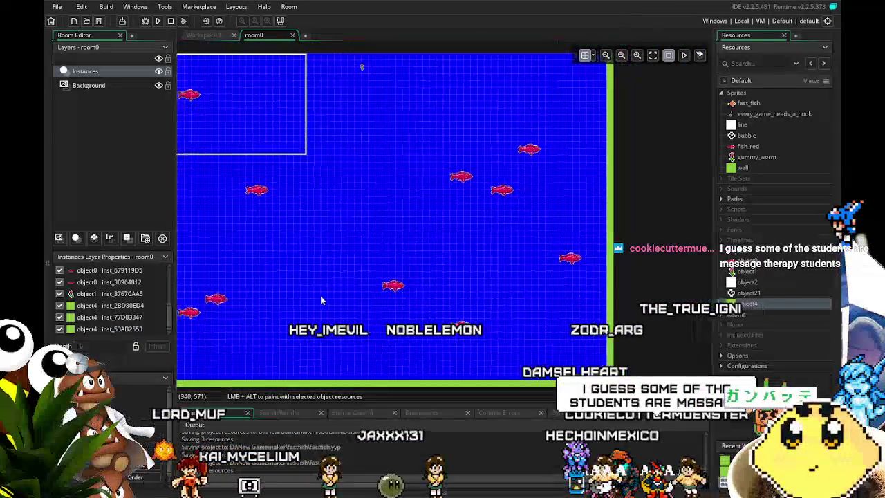
{"action": "left_click_drag", "start_coordinate": [315, 301], "coordinate": [355, 293]}
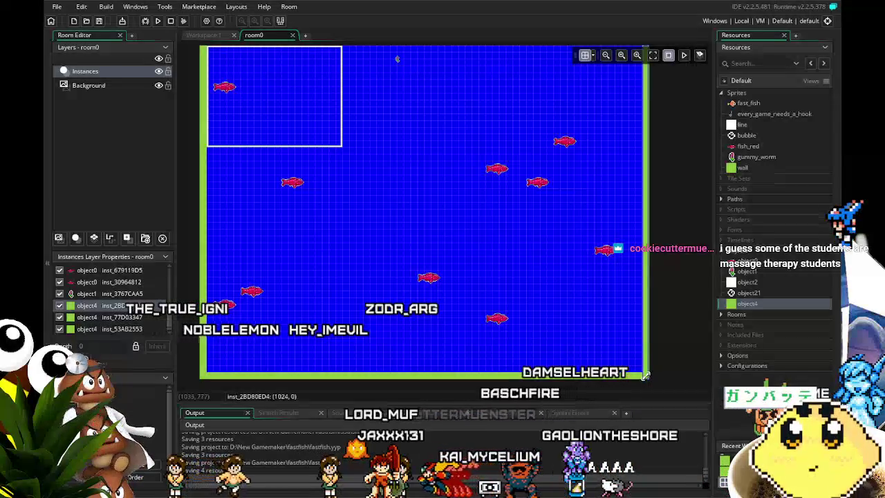
{"action": "mouse_move", "coordinate": [514, 349]}
{"action": "left_mouse_down"}
{"action": "mouse_move", "coordinate": [543, 352]}
{"action": "mouse_move", "coordinate": [467, 386]}
{"action": "mouse_move", "coordinate": [388, 322]}
{"action": "mouse_move", "coordinate": [350, 331]}
{"action": "mouse_move", "coordinate": [415, 330]}
{"action": "mouse_move", "coordinate": [409, 358]}
{"action": "left_mouse_up"}
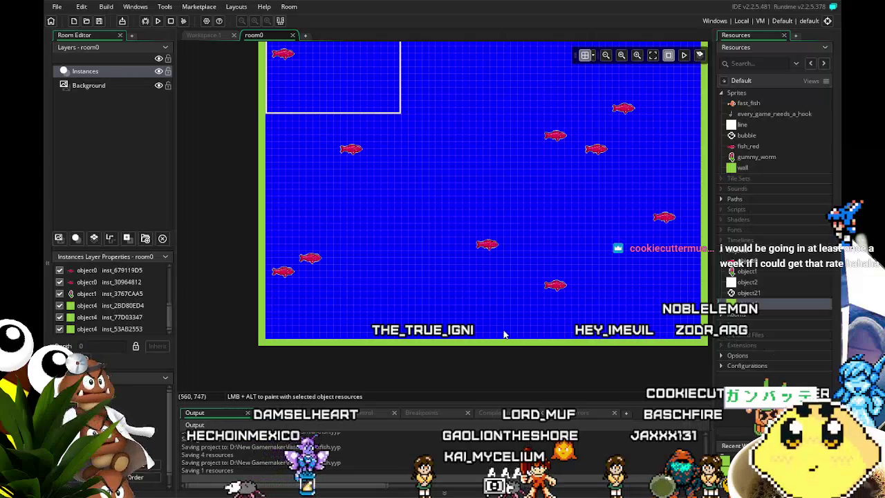
{"action": "left_click_drag", "start_coordinate": [504, 334], "coordinate": [489, 334]}
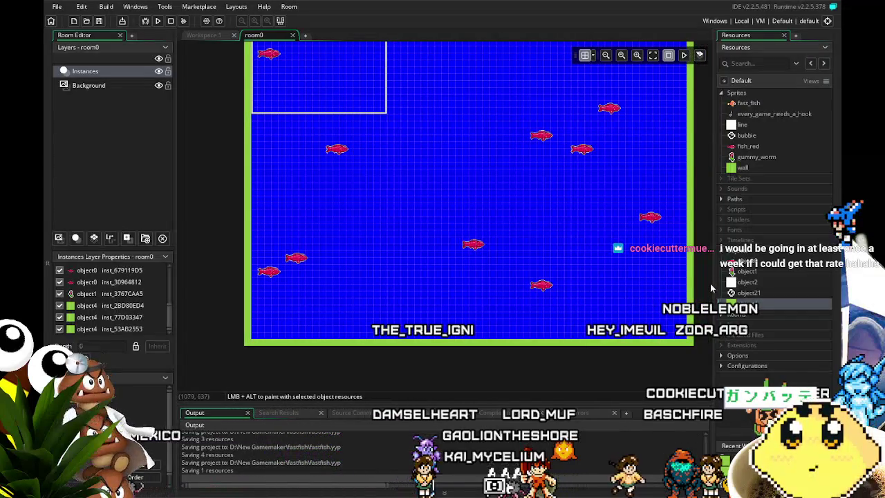
{"action": "left_click_drag", "start_coordinate": [566, 347], "coordinate": [581, 357]}
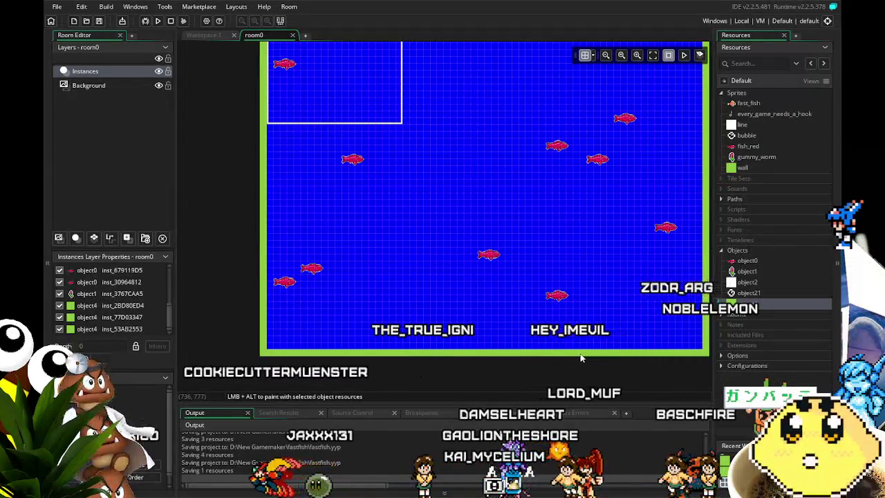
{"action": "left_click_drag", "start_coordinate": [580, 357], "coordinate": [477, 359]}
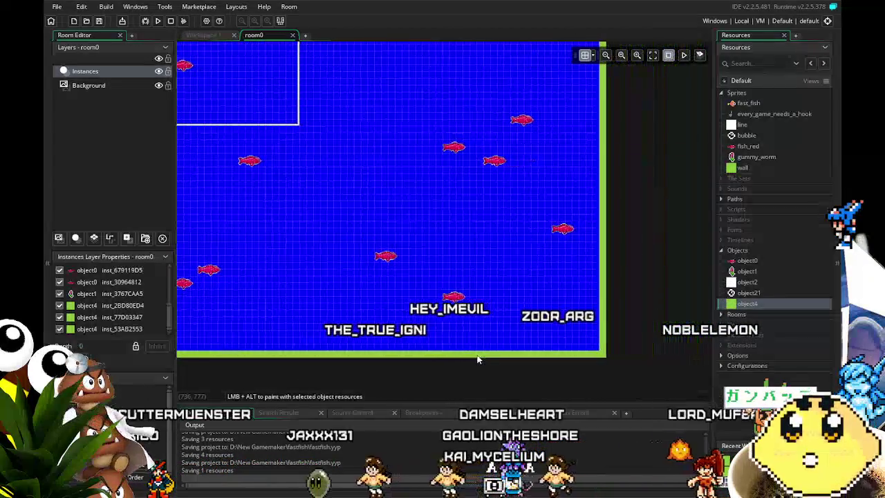
{"action": "mouse_move", "coordinate": [557, 338]}
{"action": "left_mouse_down"}
{"action": "mouse_move", "coordinate": [506, 342]}
{"action": "mouse_move", "coordinate": [517, 227]}
{"action": "left_mouse_up"}
{"action": "scroll", "coordinate": [537, 344], "scroll_direction": "up", "scroll_amount": 1}
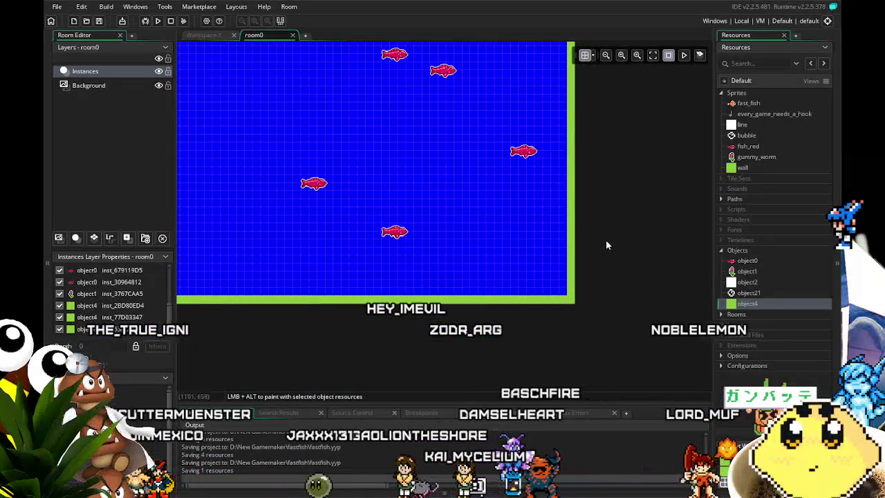
{"action": "scroll", "coordinate": [583, 275], "scroll_direction": "up", "scroll_amount": 1}
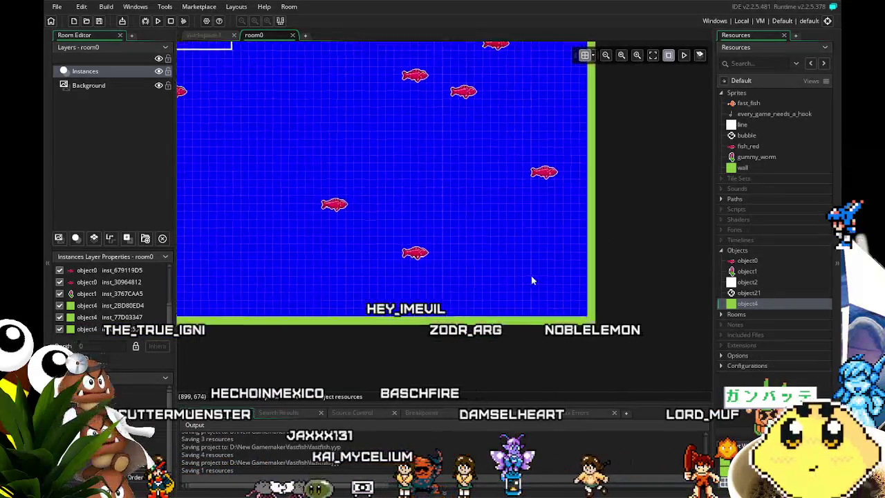
- Add an object4 collision event to object0, glancing at its Step and Outside Room code
{"action": "double_click", "coordinate": [743, 260]}
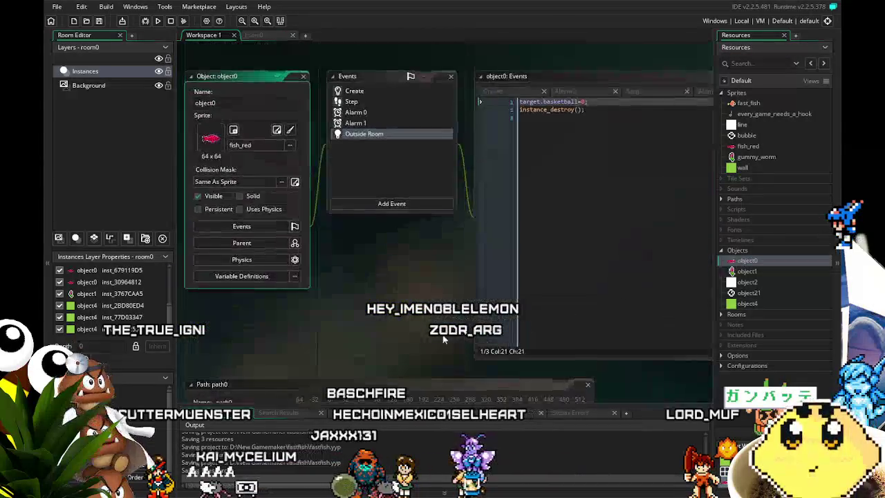
{"action": "left_click", "coordinate": [380, 207]}
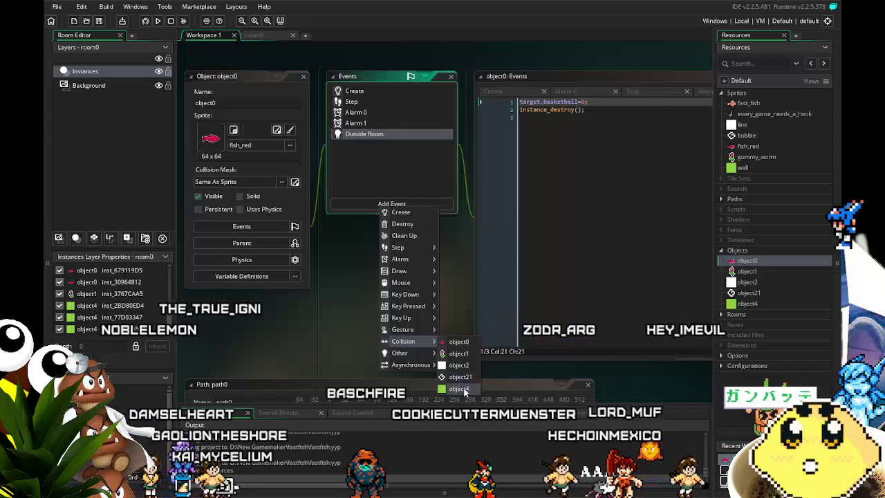
{"action": "left_click", "coordinate": [464, 389]}
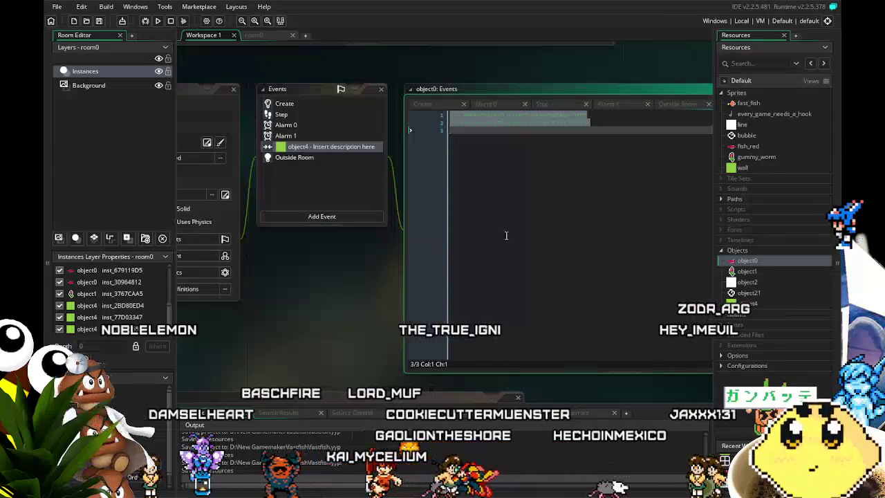
{"action": "type", "text": "spe"}
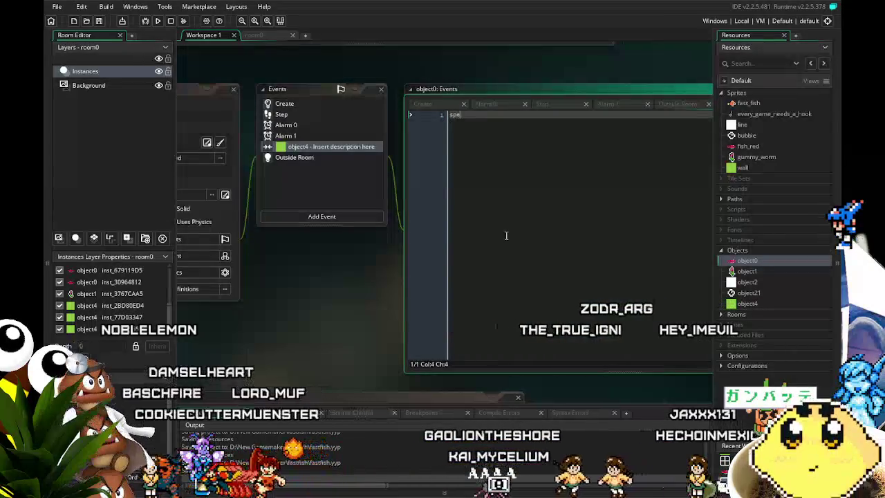
{"action": "key", "text": "BackSpace"}
{"action": "key", "text": "BackSpace"}
{"action": "key", "text": "BackSpace"}
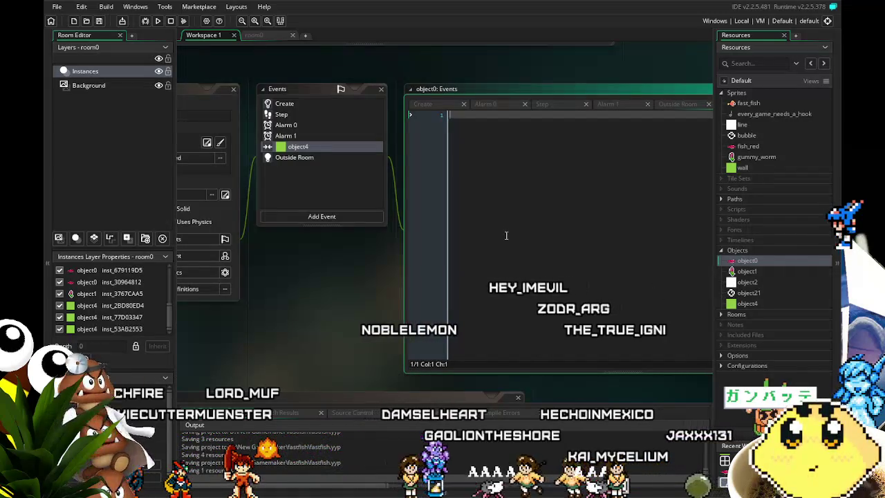
{"action": "left_click", "coordinate": [284, 114]}
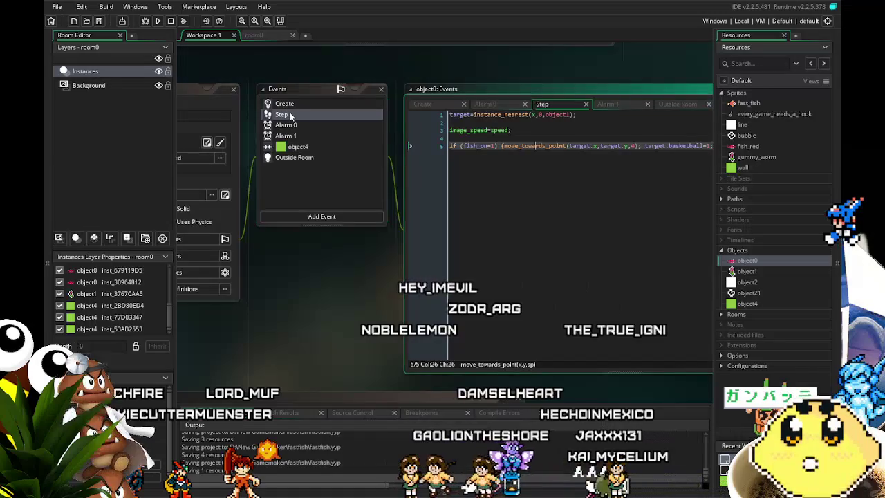
{"action": "left_click", "coordinate": [304, 158]}
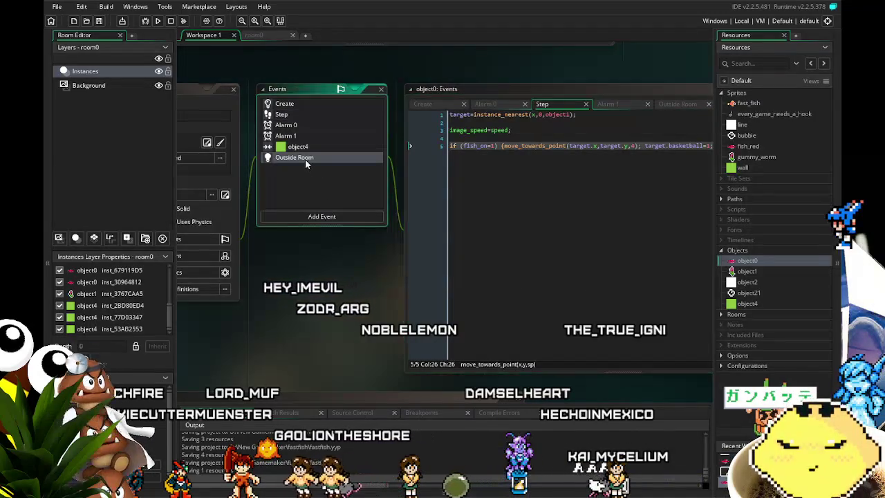
{"action": "left_click", "coordinate": [287, 147]}
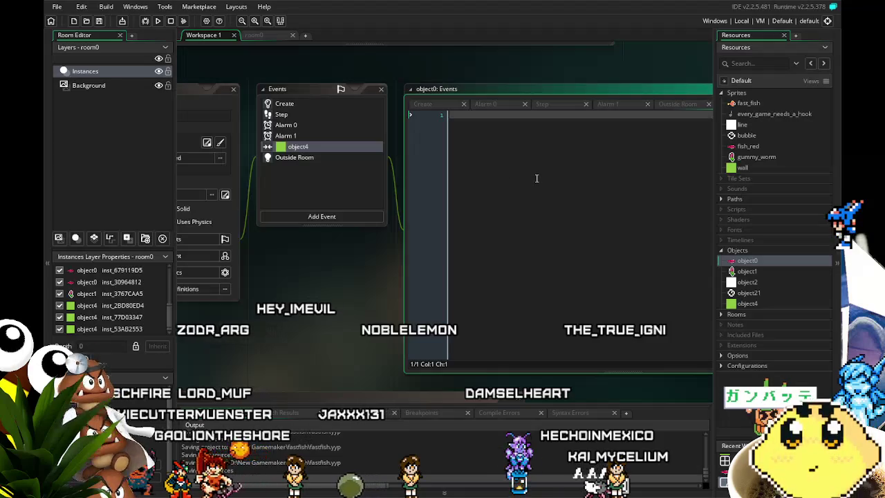
- Draft the speed-reversal line in the collision code, checking object0's Create code
{"action": "type", "text": "speed"}
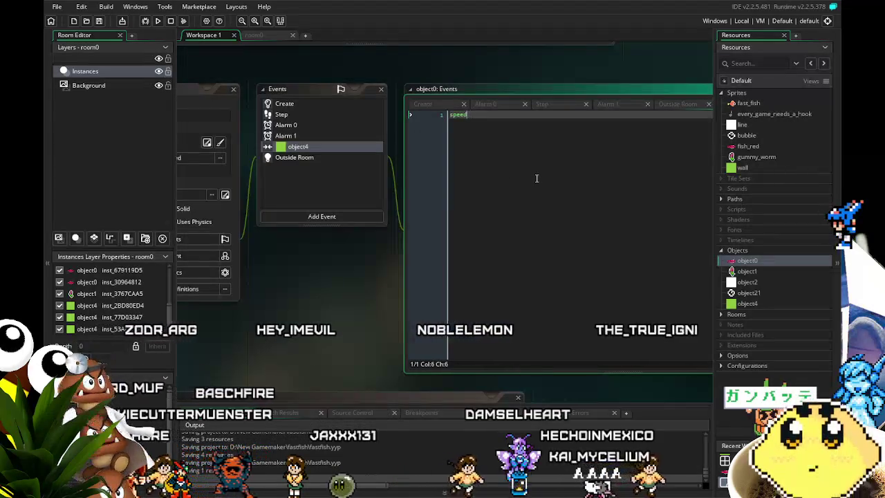
{"action": "type", "text": " ==-1"}
{"action": "type", "text": "peed;"}
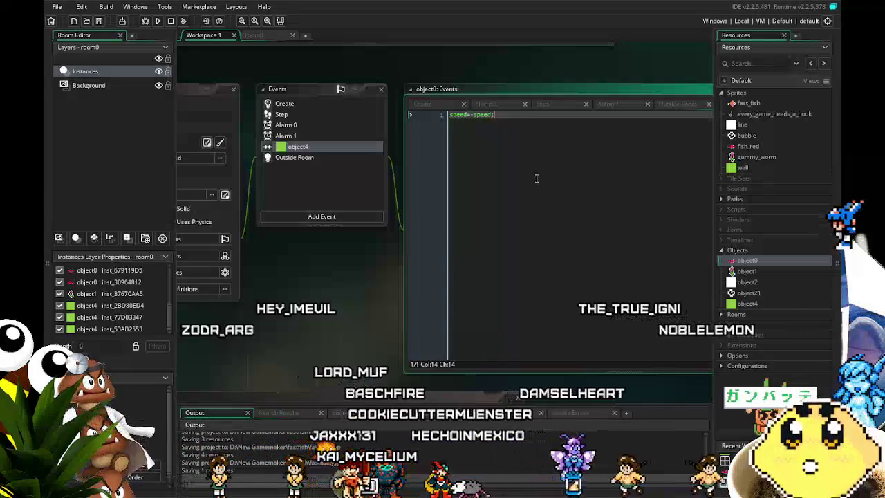
{"action": "key", "text": "Return"}
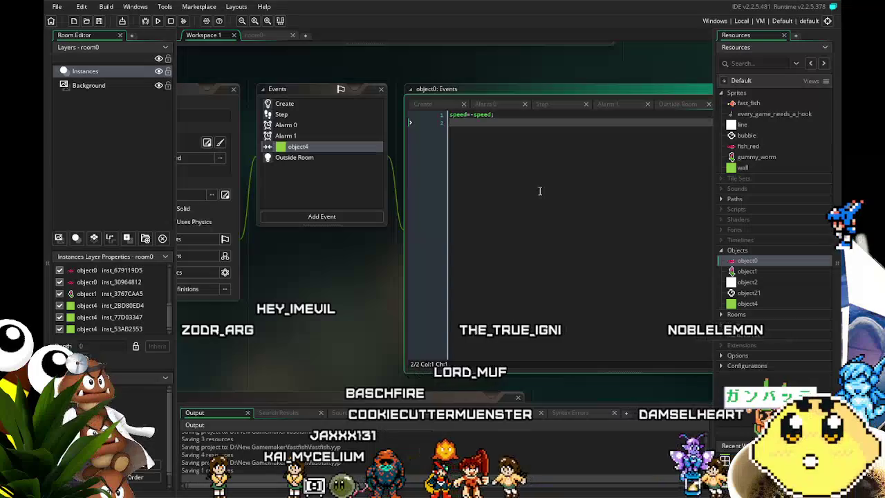
{"action": "type", "text": "image"}
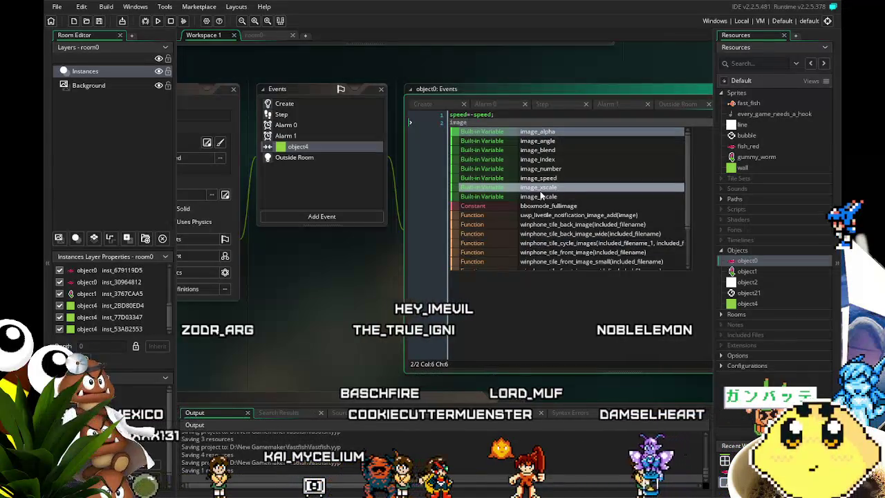
{"action": "key", "text": "BackSpace"}
{"action": "key", "text": "BackSpace"}
{"action": "key", "text": "BackSpace"}
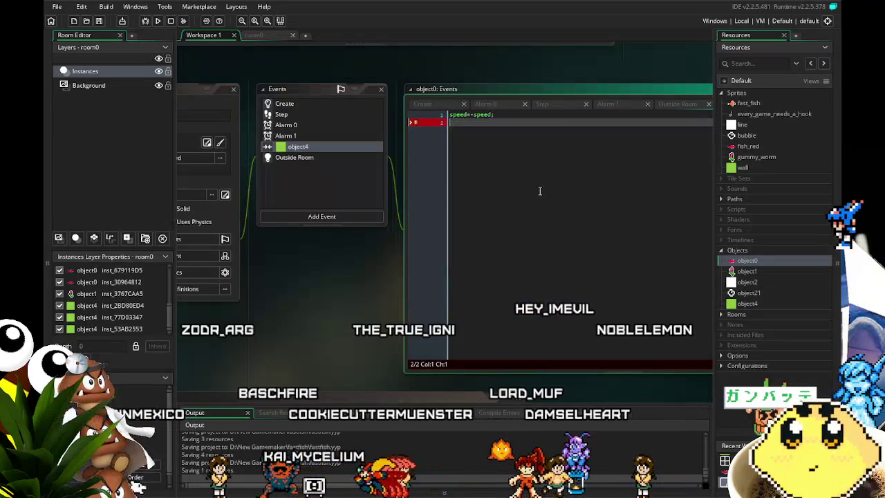
{"action": "key", "text": "BackSpace"}
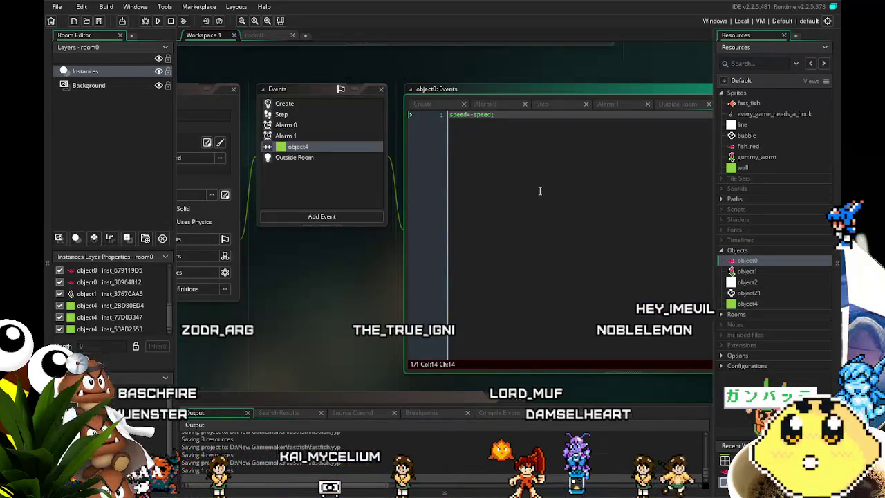
{"action": "left_click", "coordinate": [290, 105]}
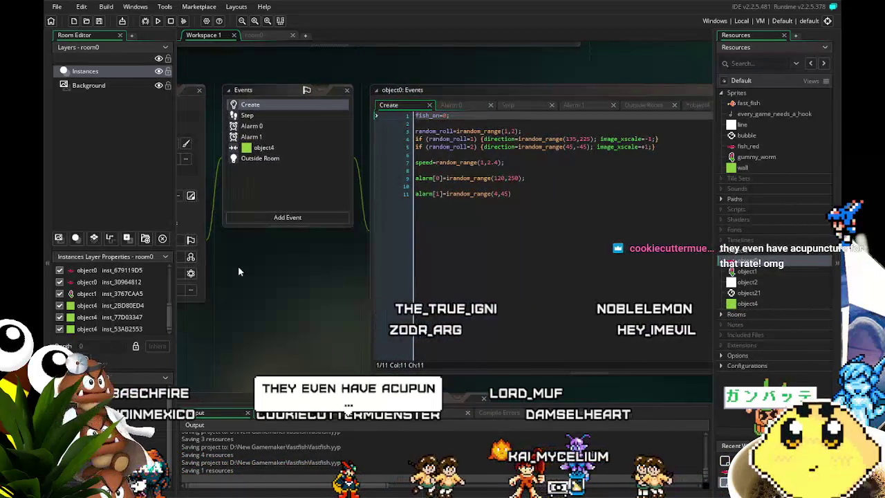
{"action": "left_click", "coordinate": [264, 153]}
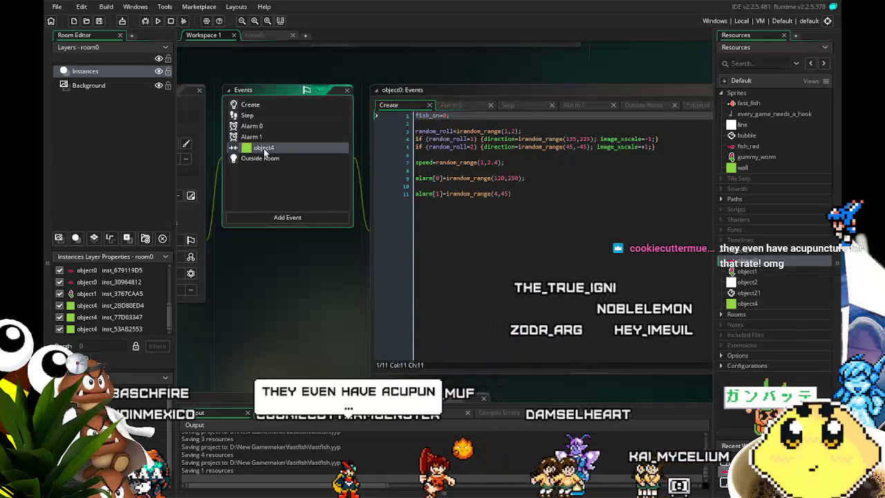
- Write speed=-speed; and image_xscale=-image_xscale; in the collision event, then run the game
{"action": "type", "text": "speed=-speed;"}
{"action": "key", "text": "Return"}
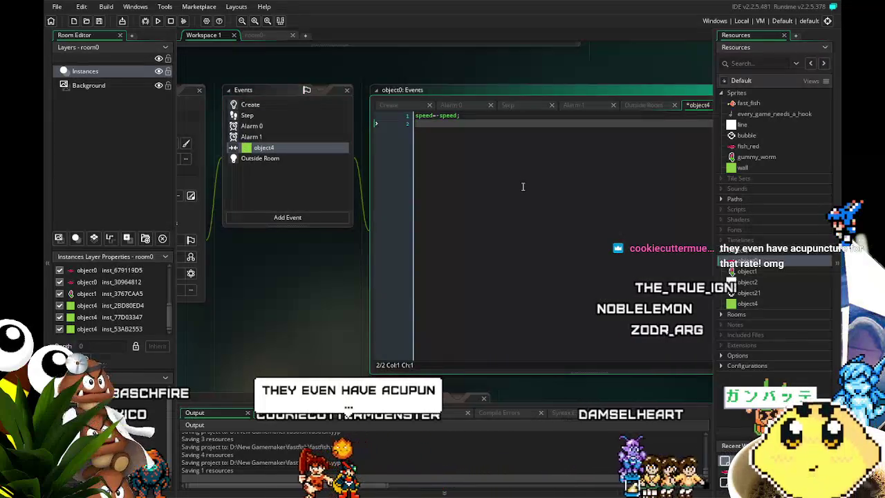
{"action": "key", "text": "Return"}
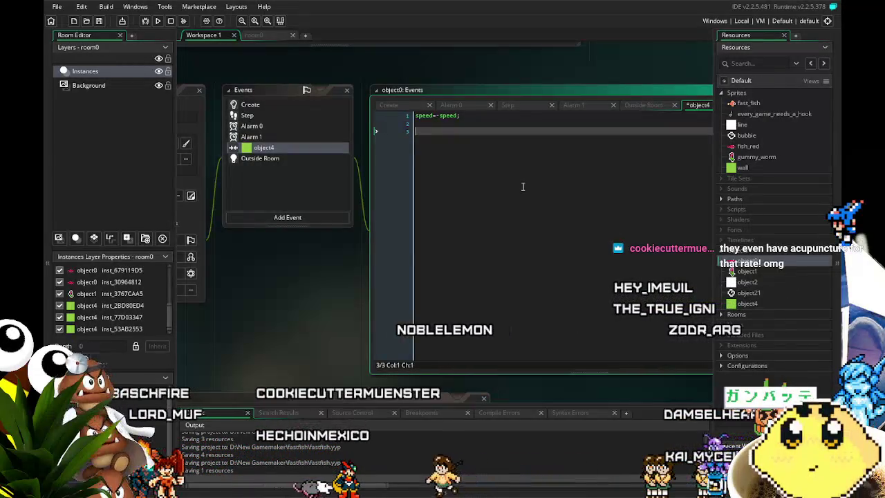
{"action": "type", "text": "image_"}
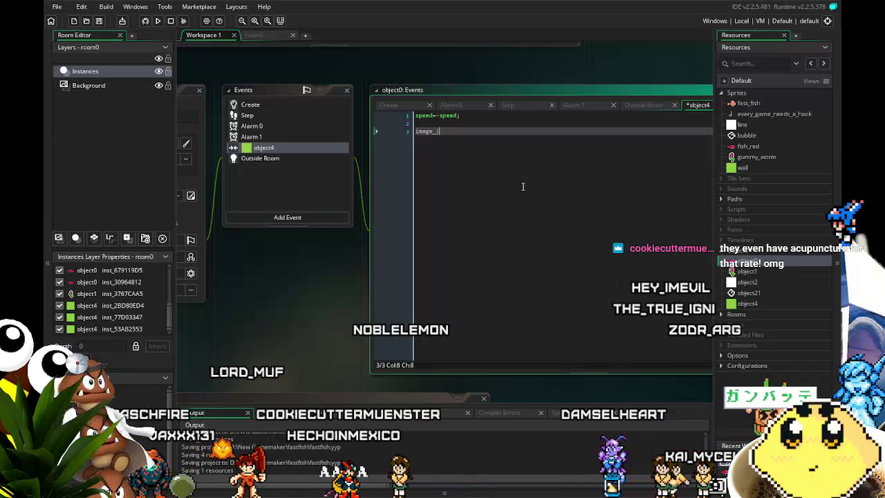
{"action": "key", "text": "BackSpace"}
{"action": "key", "text": "BackSpace"}
{"action": "key", "text": "BackSpace"}
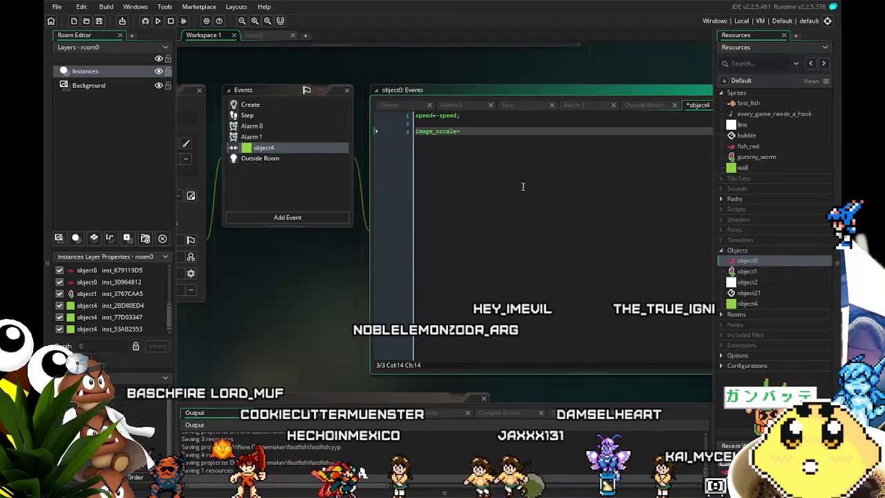
{"action": "type", "text": "-image_xscale;"}
{"action": "key", "text": "Left"}
{"action": "key", "text": "Left"}
{"action": "key", "text": "Left"}
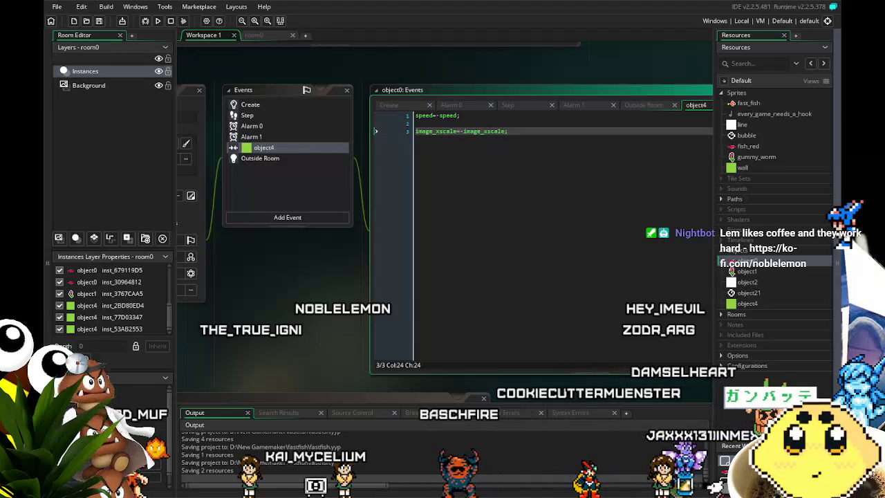
{"action": "left_click", "coordinate": [178, 21]}
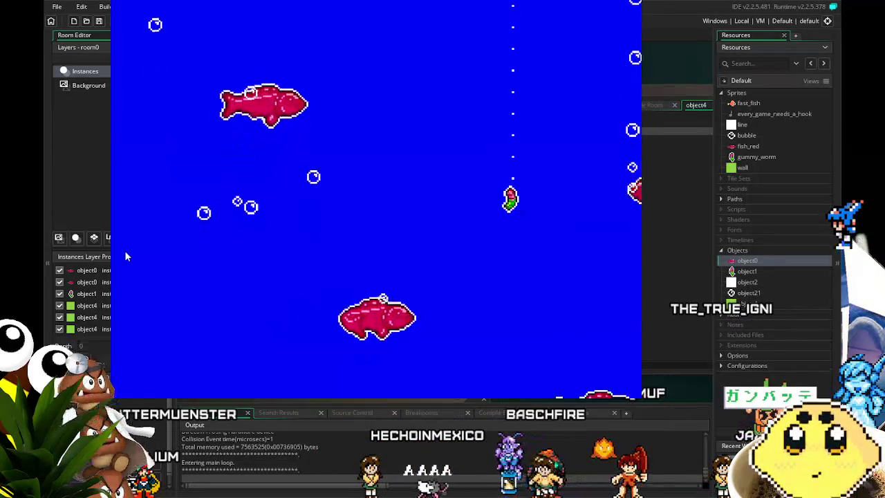
- Steer the hook right into a fish and back left, then quit the game with Escape
{"action": "key", "text": "Right"}
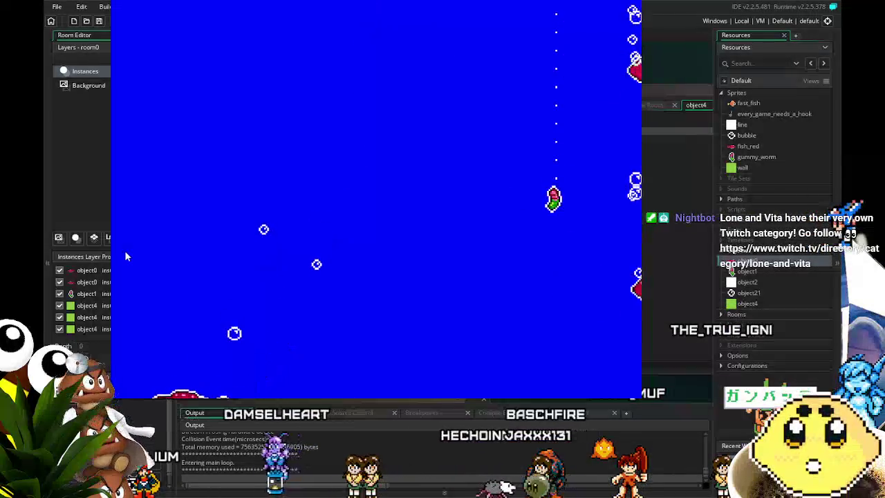
{"action": "key", "text": "Right"}
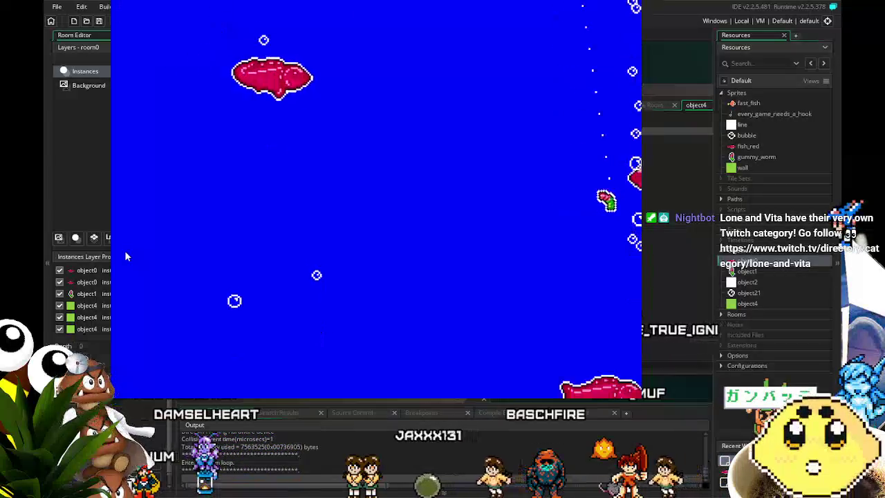
{"action": "key", "text": "Left"}
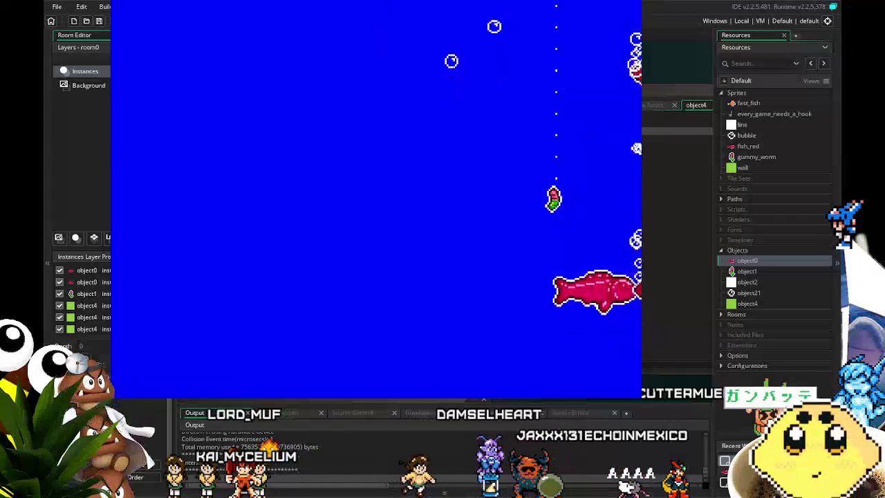
{"action": "key", "text": "Escape"}
{"action": "left_click", "coordinate": [534, 202]}
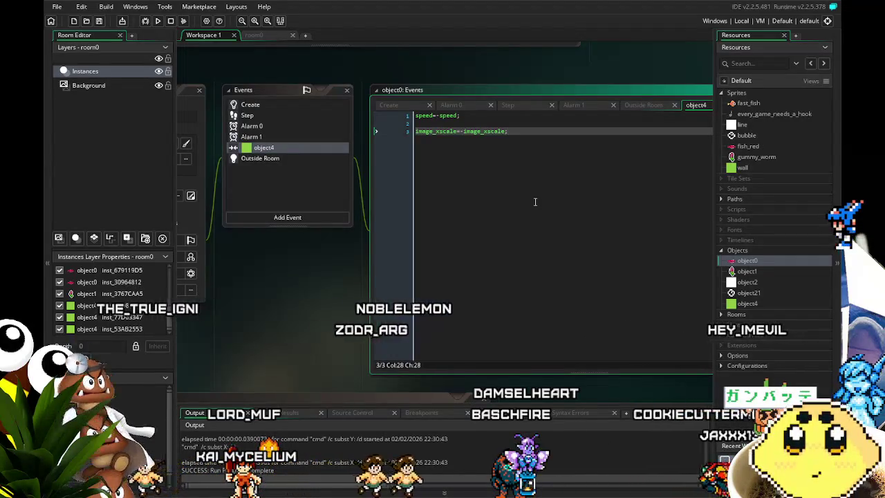
{"action": "key", "text": "shift+Home"}
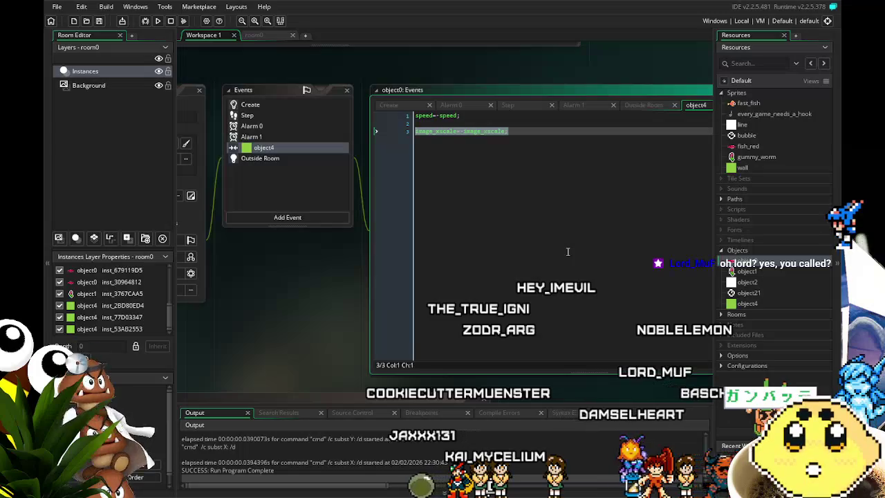
{"action": "scroll", "coordinate": [444, 135], "scroll_direction": "up", "scroll_amount": 2}
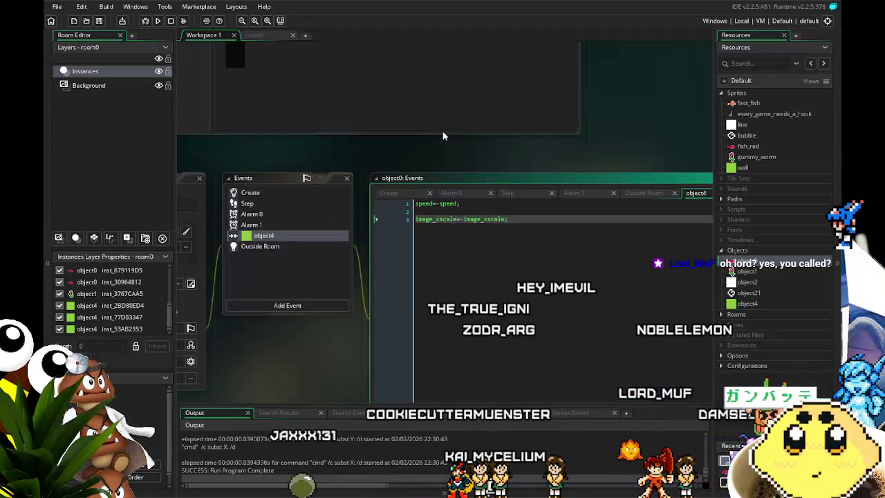
{"action": "scroll", "coordinate": [468, 249], "scroll_direction": "up", "scroll_amount": 5}
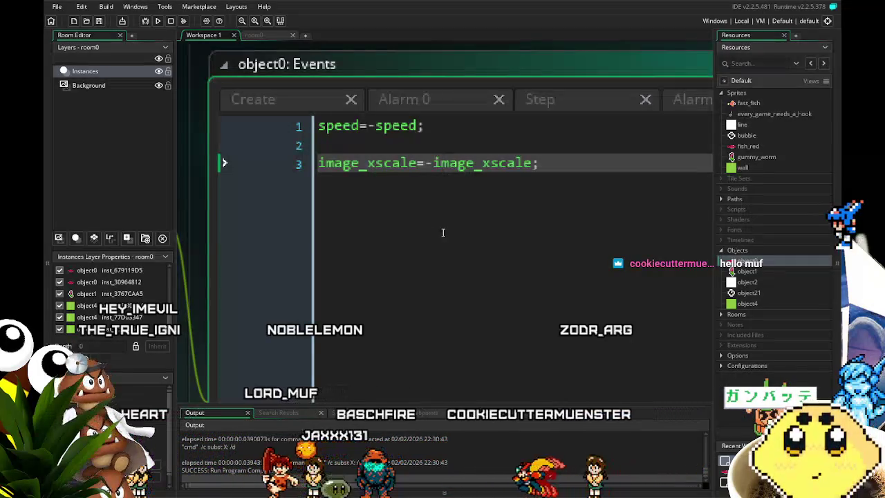
{"action": "scroll", "coordinate": [444, 232], "scroll_direction": "down", "scroll_amount": 5}
{"action": "scroll", "coordinate": [439, 237], "scroll_direction": "up", "scroll_amount": 2}
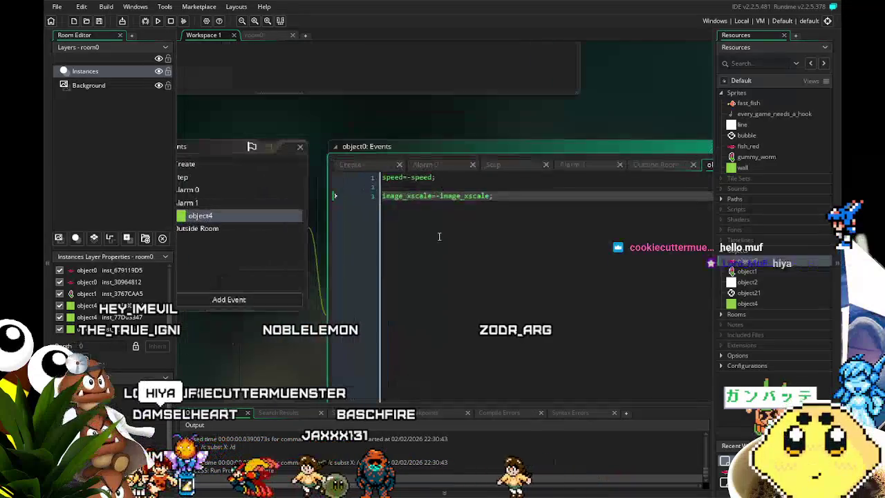
{"action": "scroll", "coordinate": [439, 237], "scroll_direction": "up", "scroll_amount": 1}
{"action": "scroll", "coordinate": [440, 237], "scroll_direction": "down", "scroll_amount": 2}
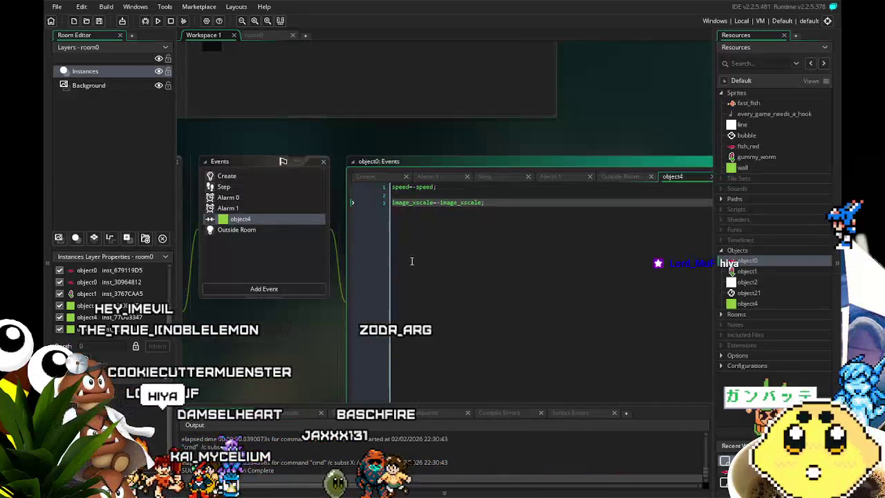
{"action": "left_click_drag", "start_coordinate": [415, 258], "coordinate": [358, 232]}
{"action": "scroll", "coordinate": [358, 232], "scroll_direction": "up", "scroll_amount": 1}
{"action": "scroll", "coordinate": [358, 232], "scroll_direction": "down", "scroll_amount": 2}
{"action": "scroll", "coordinate": [358, 232], "scroll_direction": "up", "scroll_amount": 1}
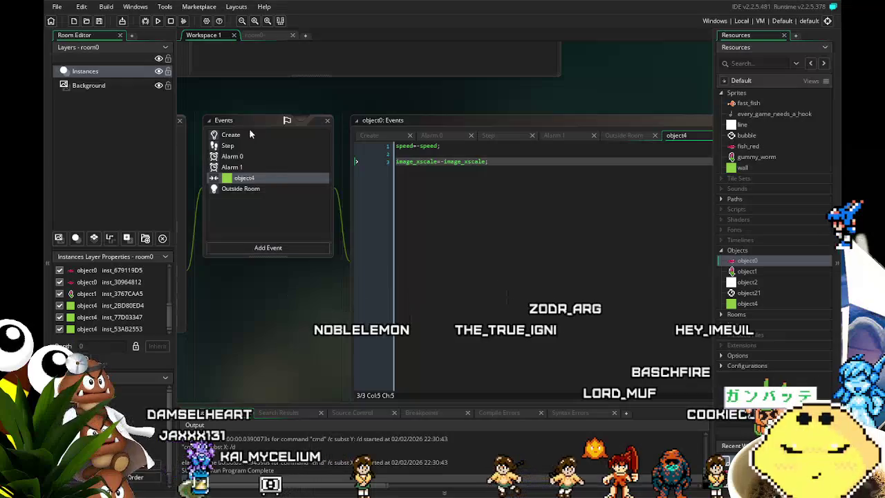
- Replace line 1 of the object4 collision code with move_bounce_all(1), save, and rerun the game
{"action": "left_click", "coordinate": [250, 134]}
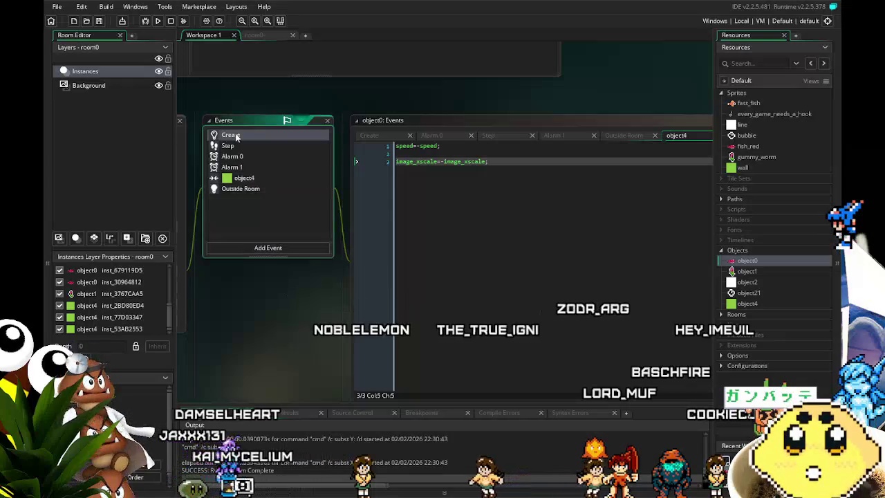
{"action": "left_click", "coordinate": [238, 178]}
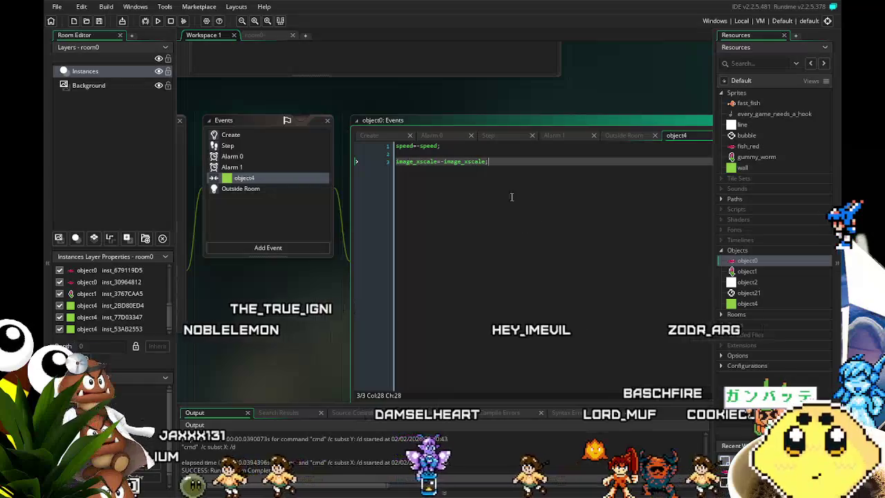
{"action": "key", "text": "ctrl+a"}
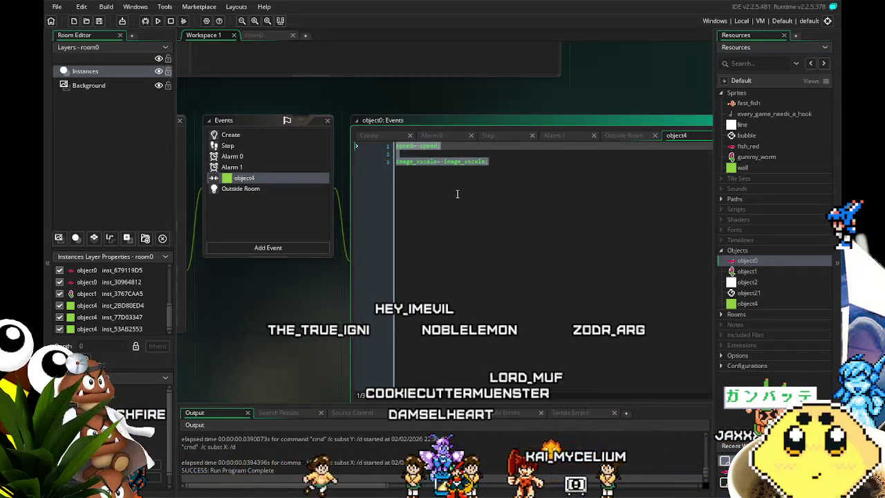
{"action": "left_click", "coordinate": [457, 194]}
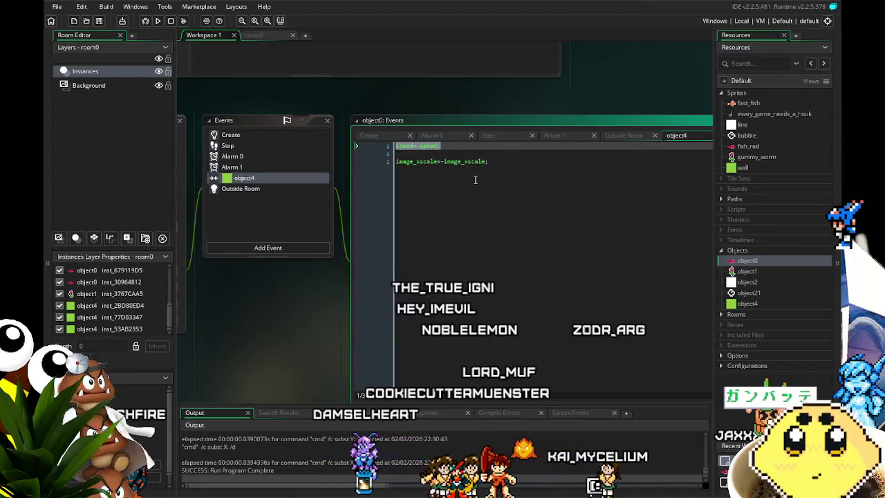
{"action": "type", "text": "bou"}
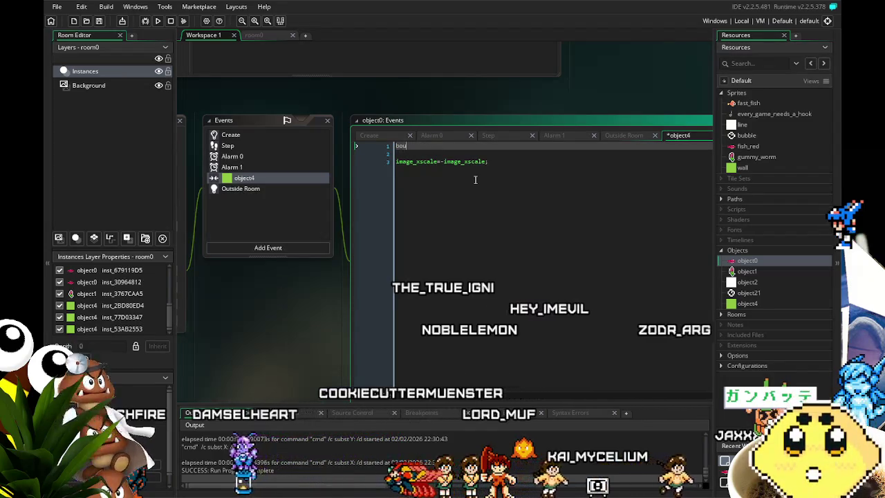
{"action": "type", "text": "nce"}
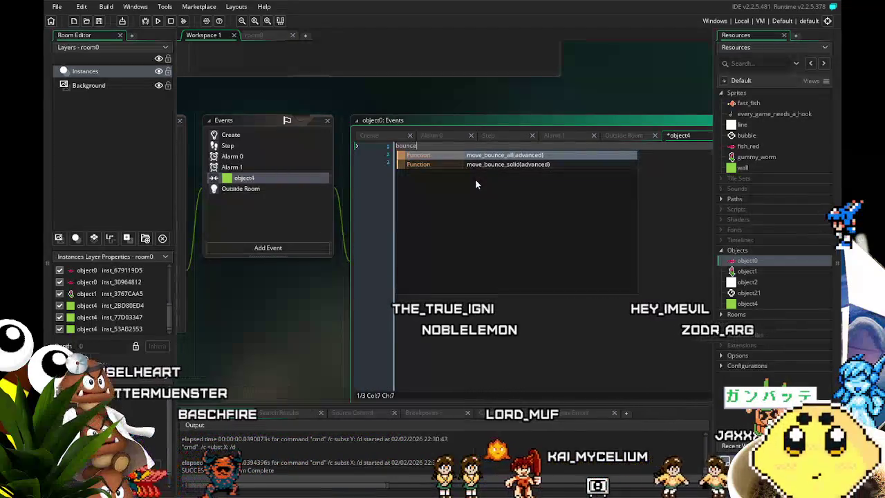
{"action": "key", "text": "Down"}
{"action": "key", "text": "Up"}
{"action": "key", "text": "Return"}
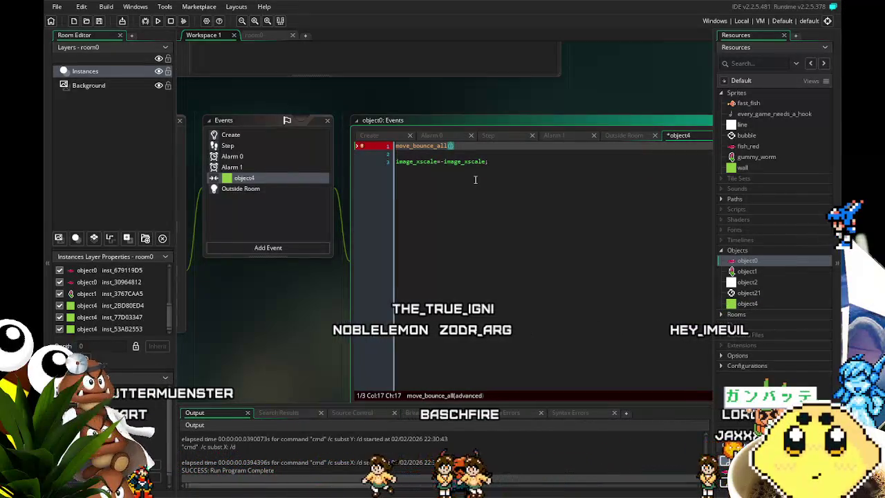
{"action": "key", "text": "ctrl+s"}
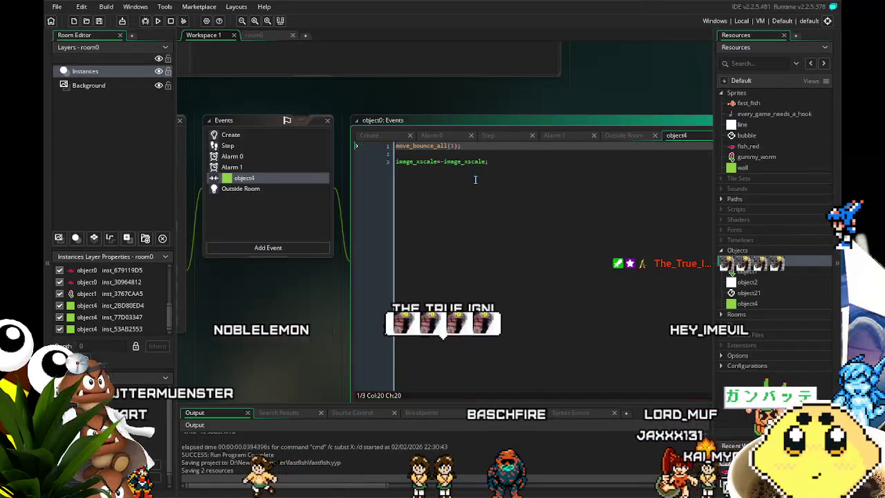
{"action": "left_click", "coordinate": [157, 20]}
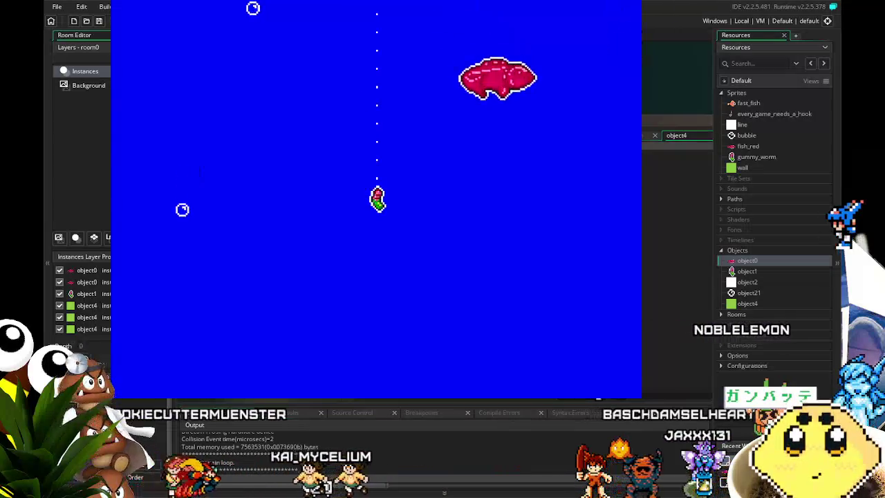
- Steer the hook left and right among the fish, then quit the game with Escape
{"action": "key", "text": "Right"}
{"action": "key", "text": "Left"}
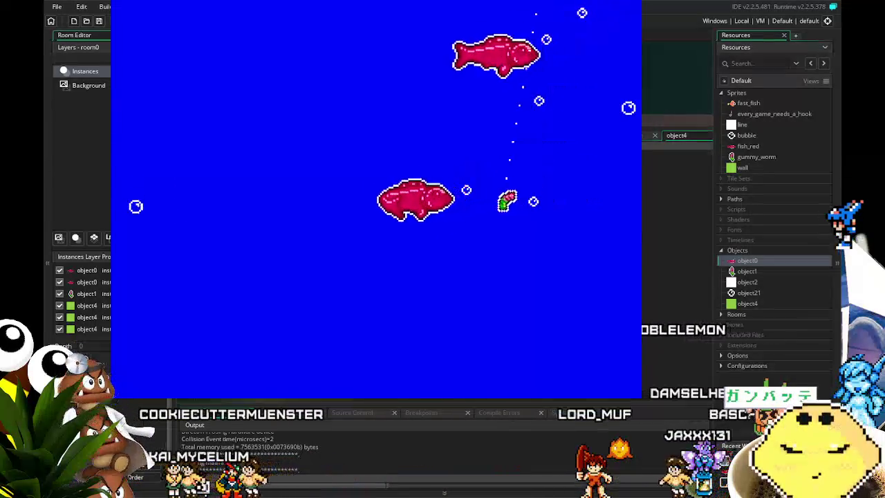
{"action": "key", "text": "Right"}
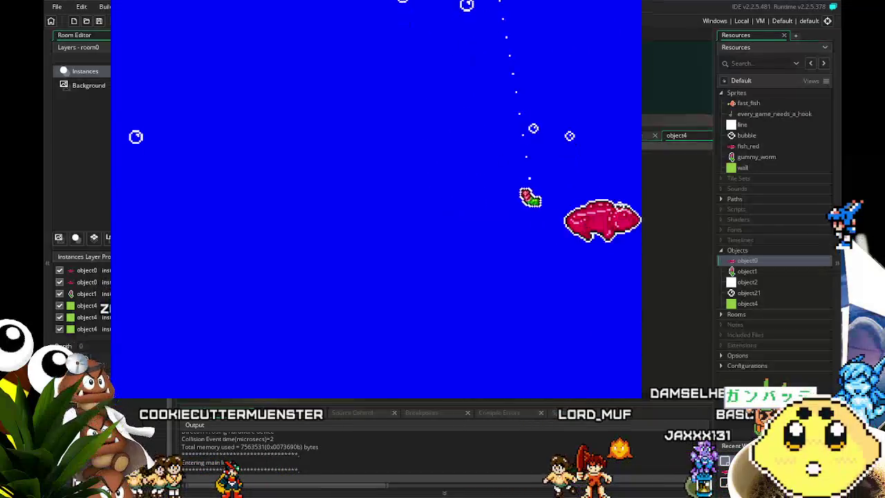
{"action": "key", "text": "Left"}
{"action": "key", "text": "Right"}
{"action": "key", "text": "Left"}
{"action": "key", "text": "Left"}
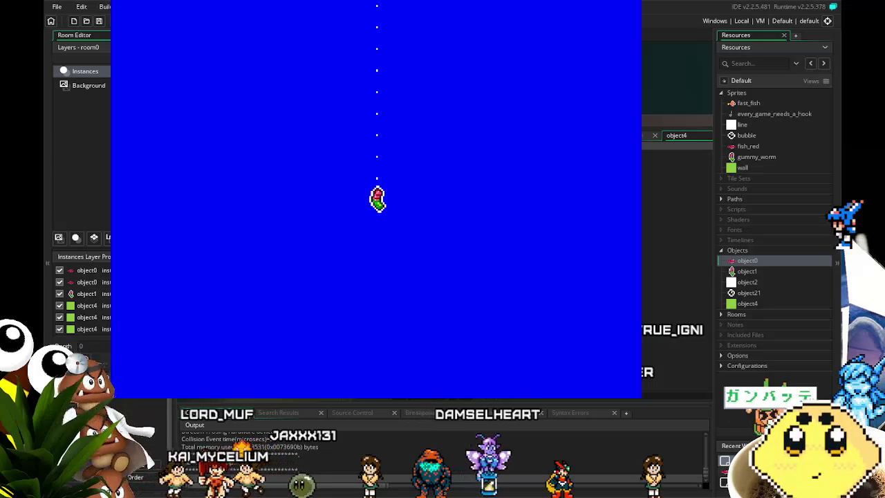
{"action": "key", "text": "Escape"}
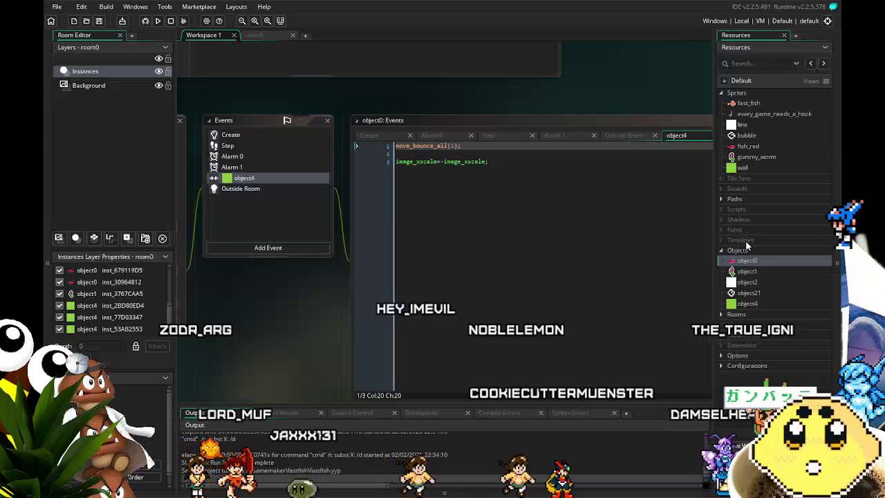
- Set fish_red's collision mask to Left 40, Top 24, Right 58, Bottom 46 and save
{"action": "double_click", "coordinate": [748, 147]}
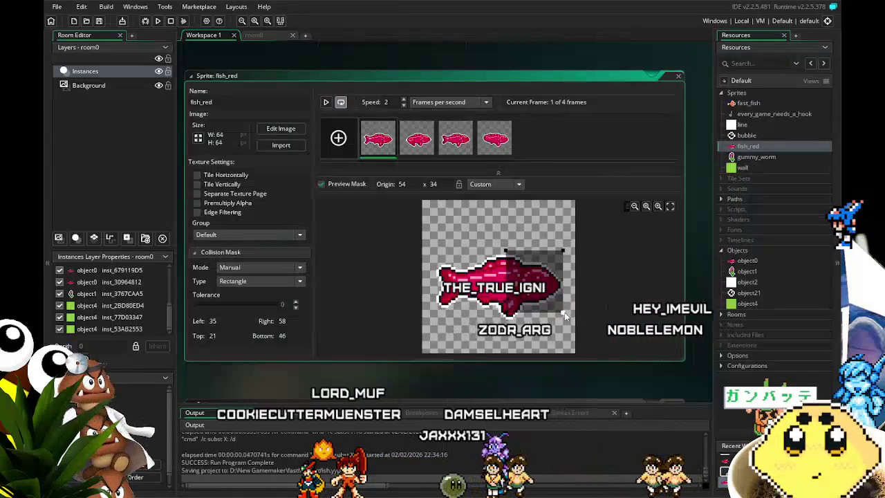
{"action": "left_click_drag", "start_coordinate": [566, 313], "coordinate": [565, 313]}
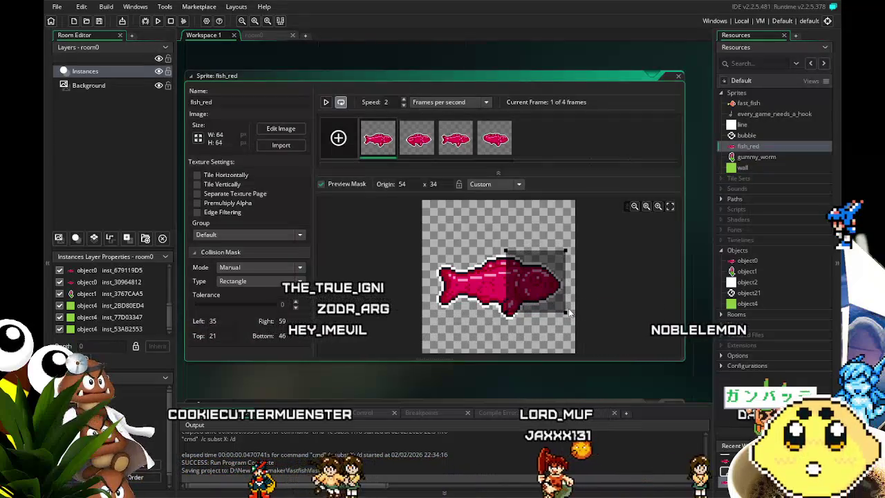
{"action": "key", "text": "Down"}
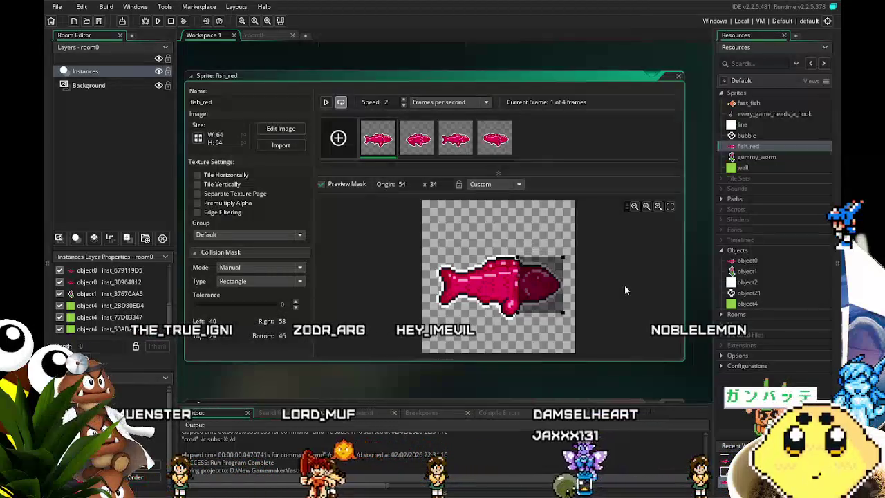
{"action": "left_click", "coordinate": [102, 22]}
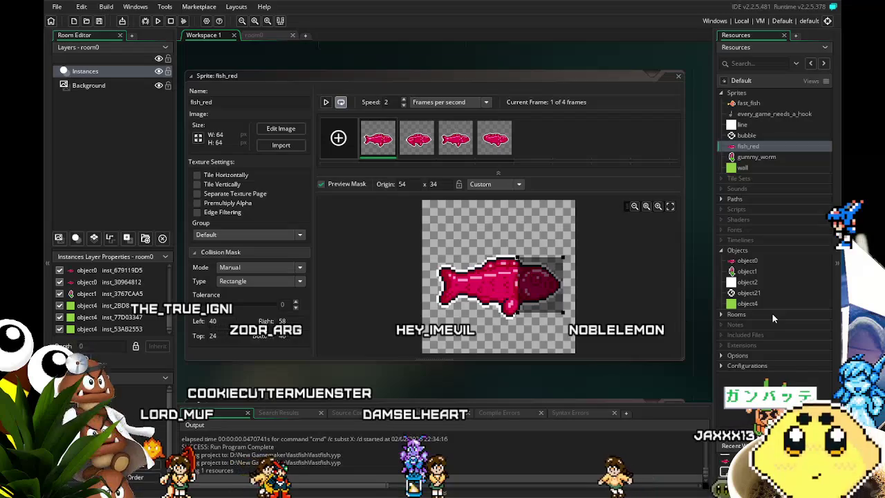
{"action": "double_click", "coordinate": [750, 262]}
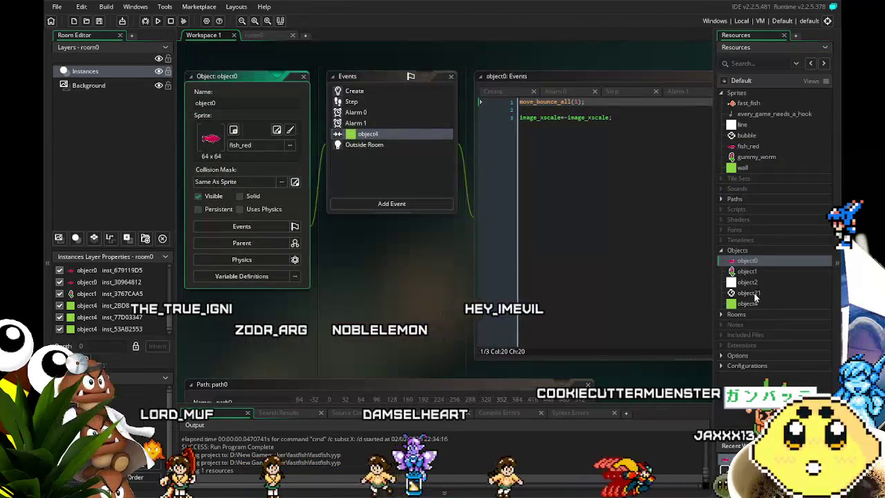
- Change object1's Key Press - X catch check from distance_to_object(target)<4 to <16
{"action": "double_click", "coordinate": [744, 272]}
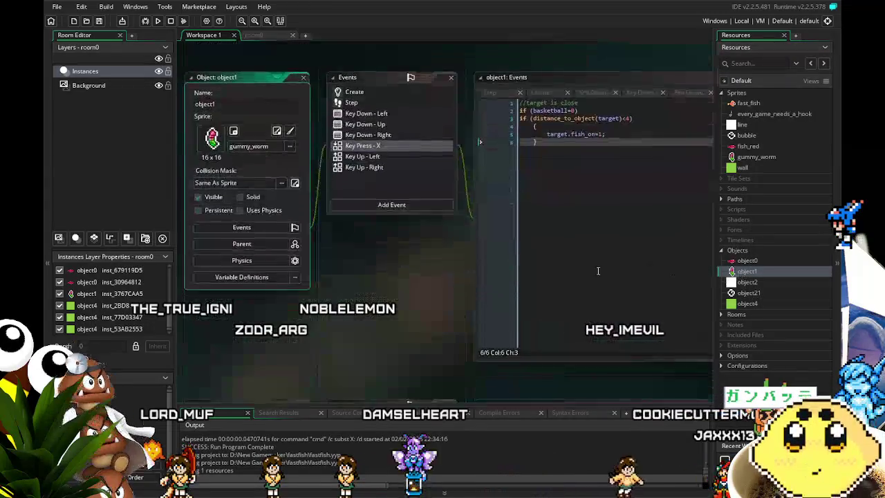
{"action": "left_click_drag", "start_coordinate": [428, 260], "coordinate": [364, 285]}
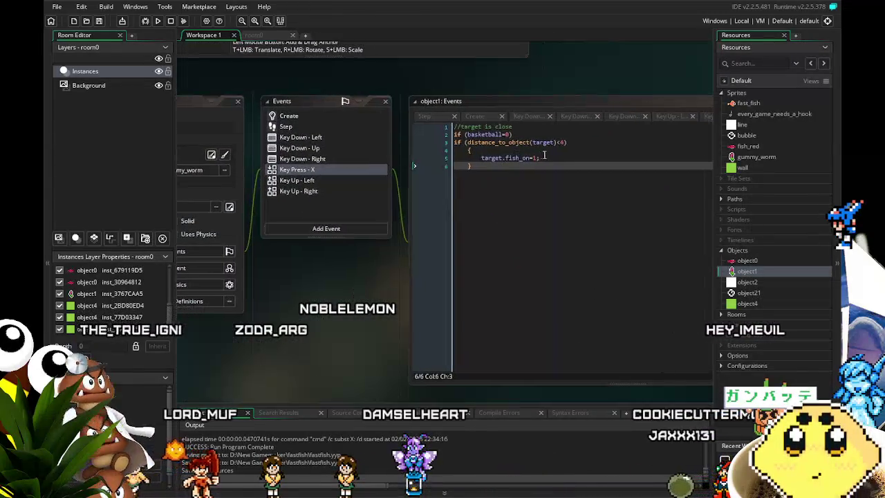
{"action": "left_click", "coordinate": [567, 144]}
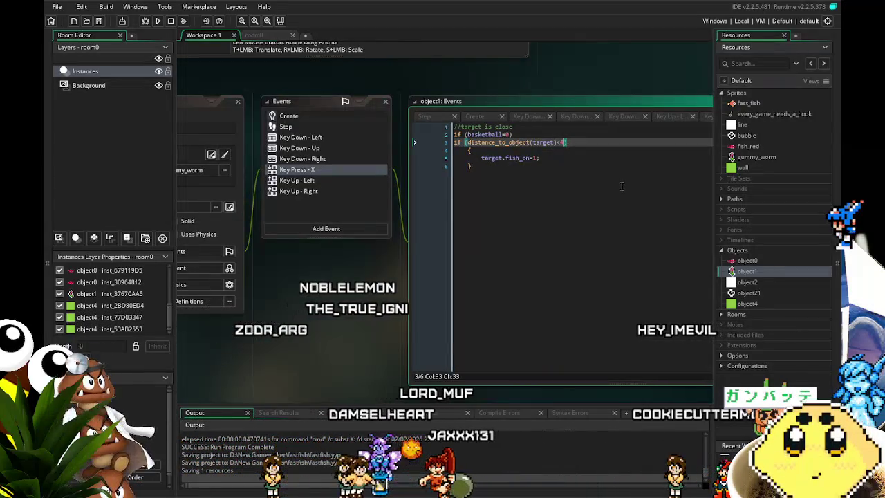
{"action": "key", "text": "BackSpace"}
{"action": "type", "text": "16"}
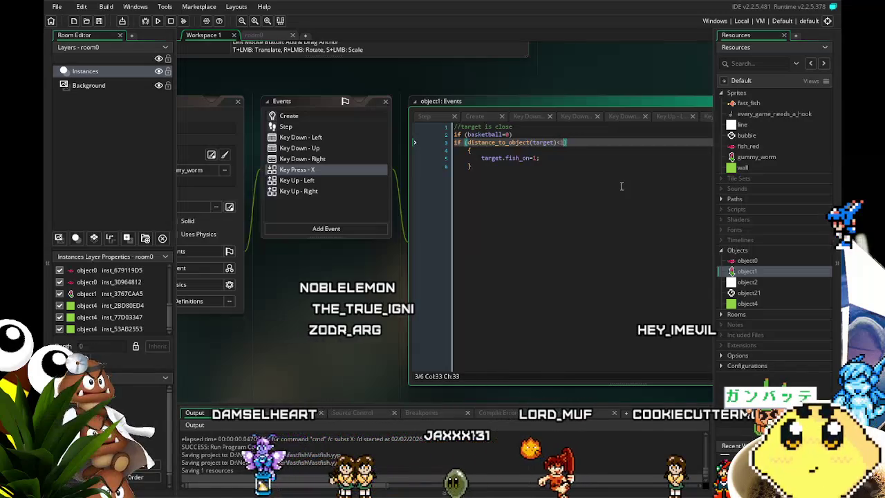
{"action": "left_click", "coordinate": [559, 246]}
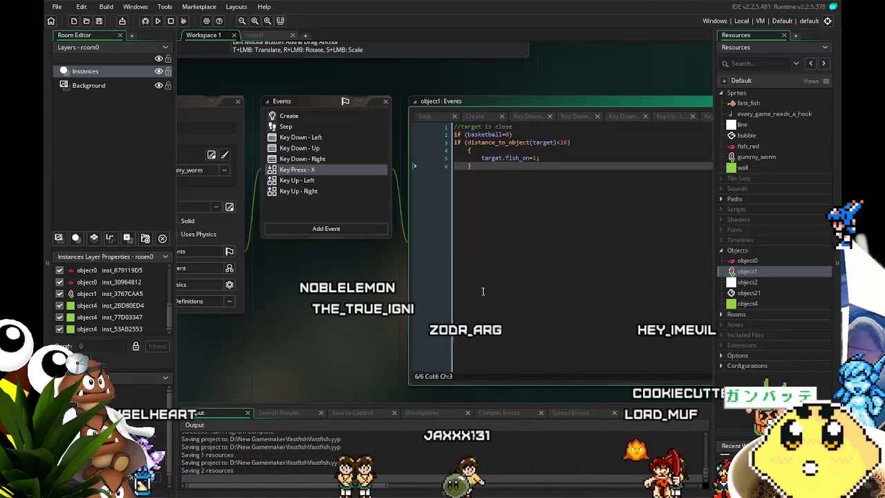
{"action": "left_click_drag", "start_coordinate": [323, 329], "coordinate": [349, 318]}
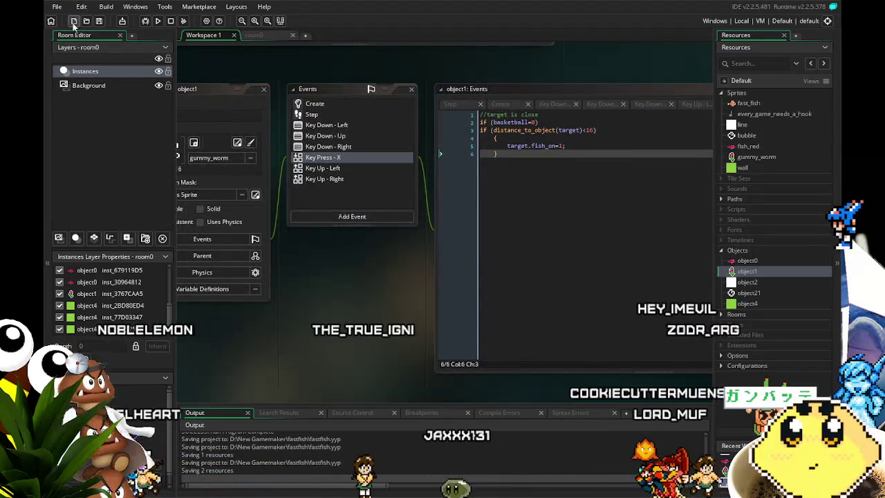
- Save the project and reopen object0's events
{"action": "left_click", "coordinate": [99, 21]}
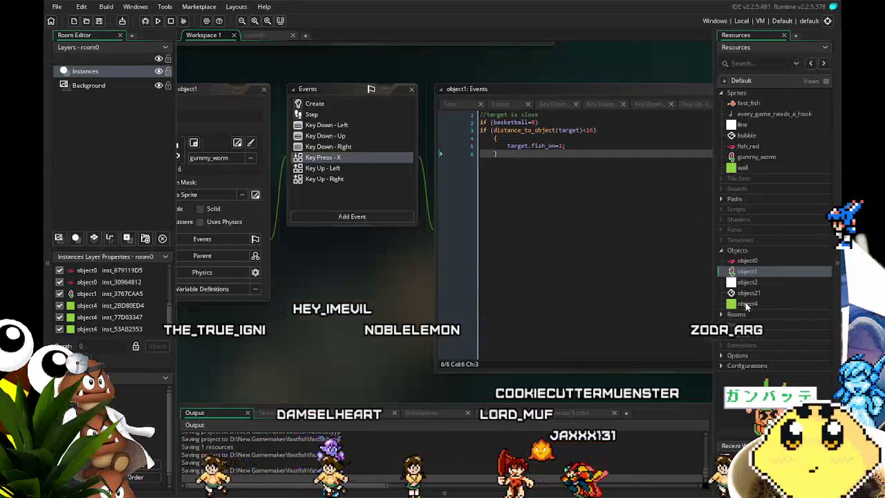
{"action": "left_click", "coordinate": [754, 261]}
{"action": "double_click", "coordinate": [754, 262]}
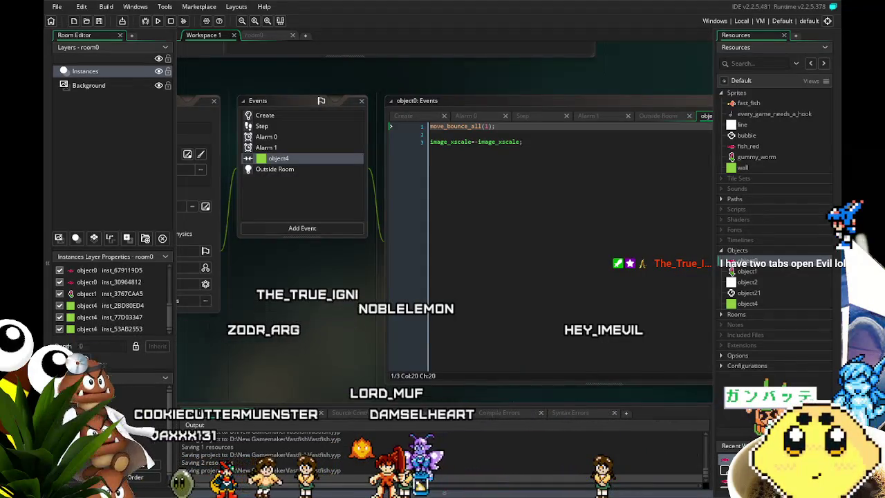
{"action": "left_click_drag", "start_coordinate": [386, 126], "coordinate": [450, 121]}
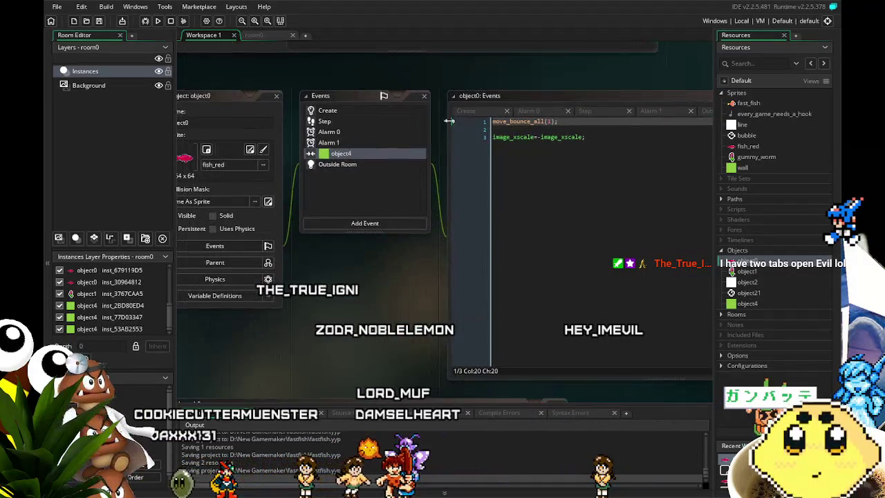
{"action": "left_click", "coordinate": [368, 132]}
{"action": "left_click", "coordinate": [322, 121]}
{"action": "left_click", "coordinate": [330, 112]}
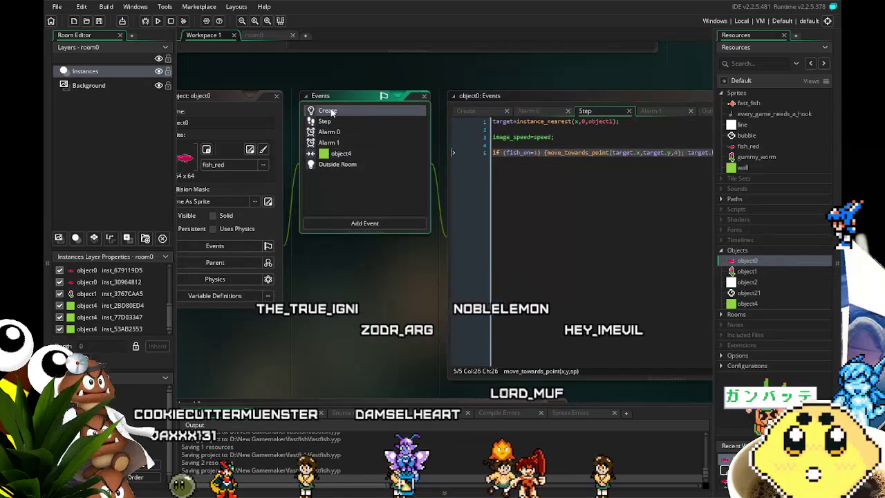
{"action": "left_click", "coordinate": [341, 152]}
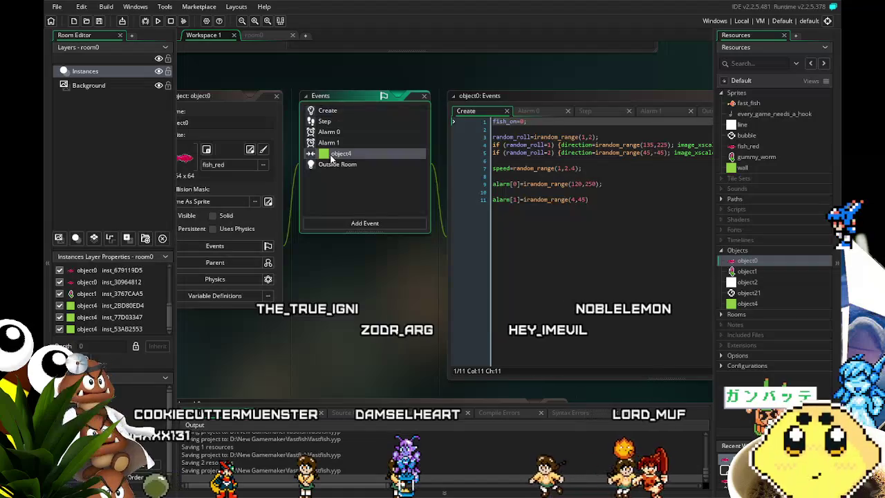
{"action": "left_click_drag", "start_coordinate": [376, 296], "coordinate": [338, 304]}
{"action": "left_click", "coordinate": [603, 199]}
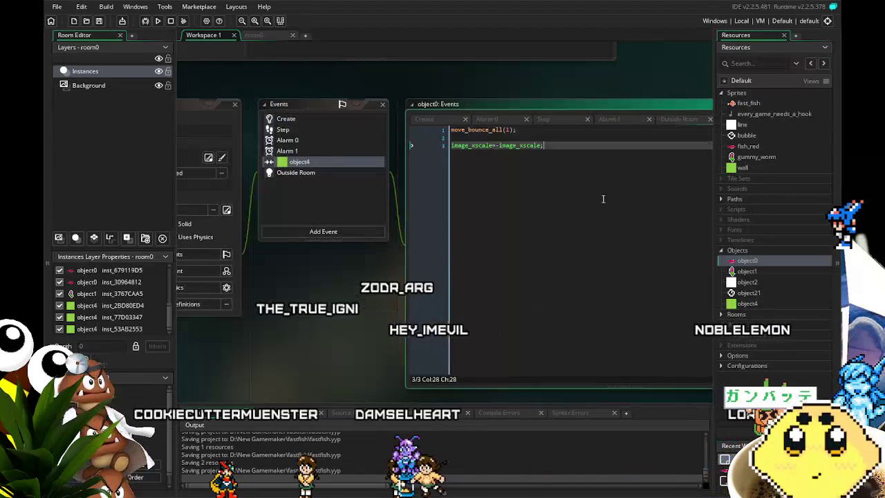
{"action": "left_click_drag", "start_coordinate": [436, 292], "coordinate": [390, 298]}
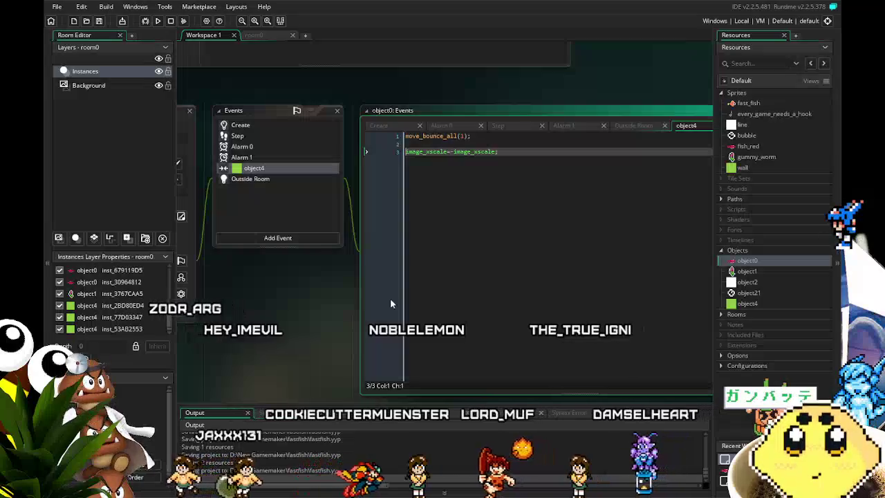
{"action": "mouse_move", "coordinate": [318, 308]}
{"action": "left_mouse_down"}
{"action": "mouse_move", "coordinate": [356, 317]}
{"action": "mouse_move", "coordinate": [319, 307]}
{"action": "left_mouse_up"}
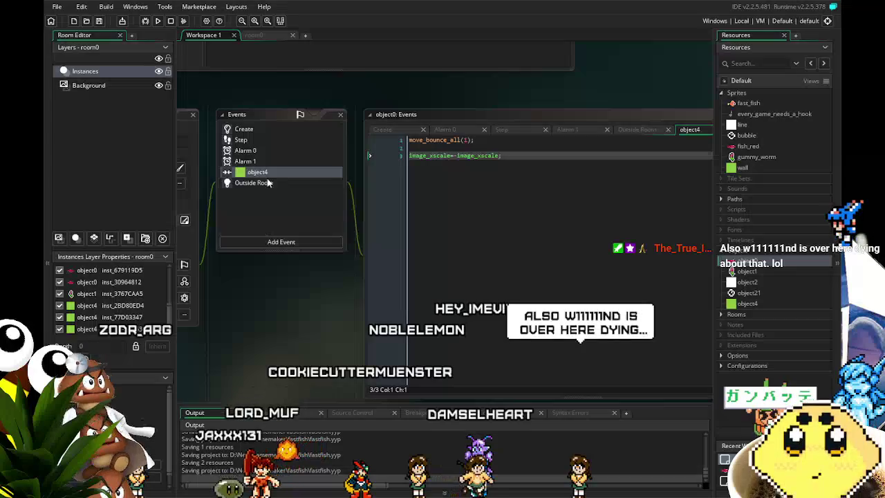
- Review object0's Alarm 0, Alarm 1, Outside Room, Step and object4 collision code
{"action": "left_click", "coordinate": [269, 155]}
{"action": "left_click", "coordinate": [269, 161]}
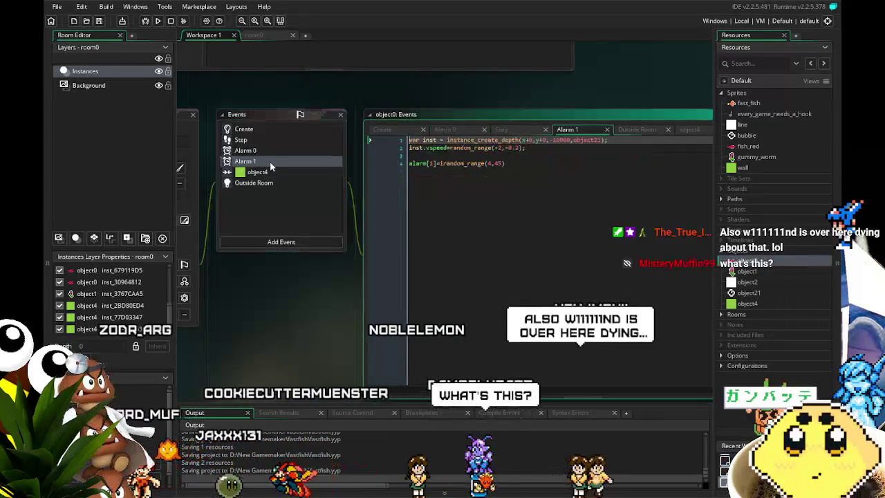
{"action": "left_click", "coordinate": [273, 173]}
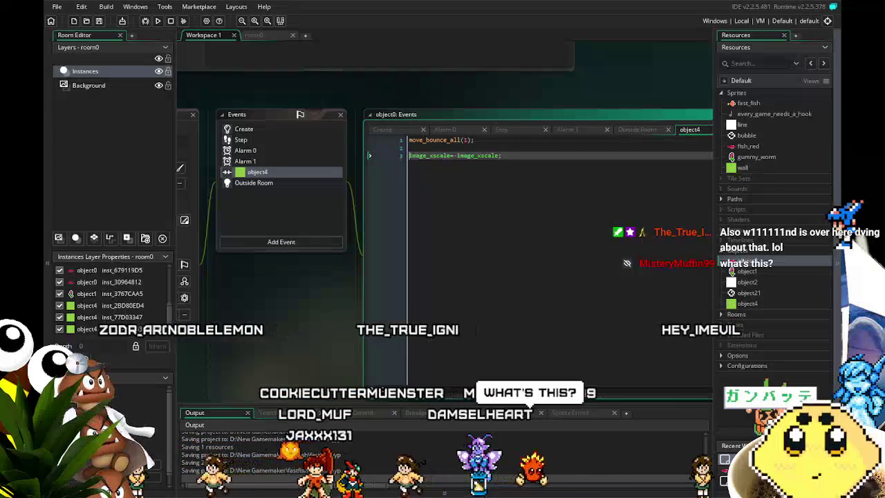
{"action": "left_click_drag", "start_coordinate": [312, 342], "coordinate": [342, 355]}
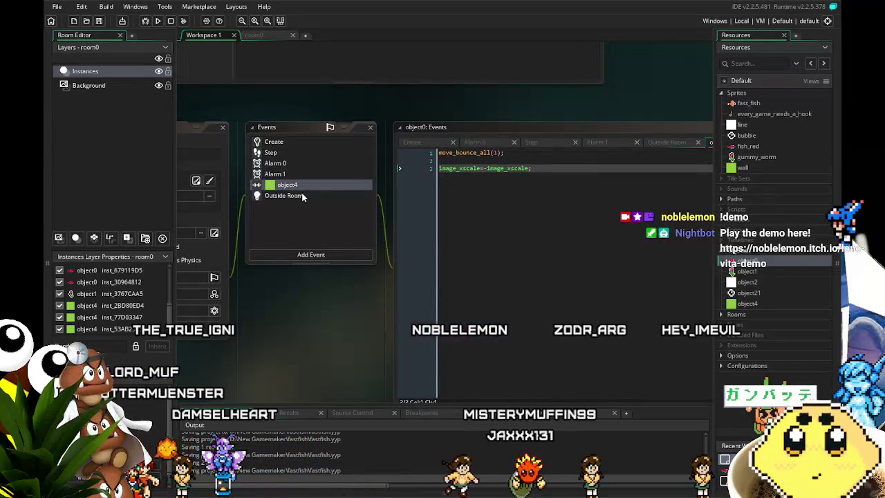
{"action": "left_click", "coordinate": [282, 194]}
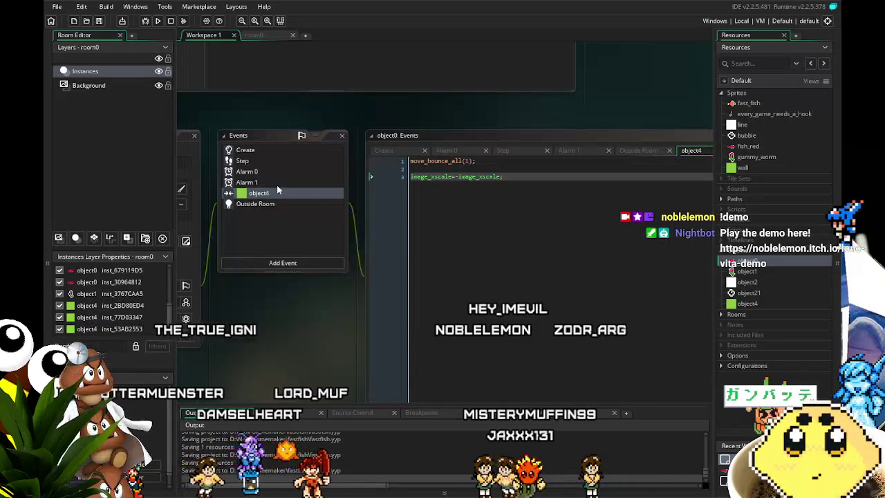
{"action": "left_click", "coordinate": [276, 205]}
{"action": "left_click", "coordinate": [254, 182]}
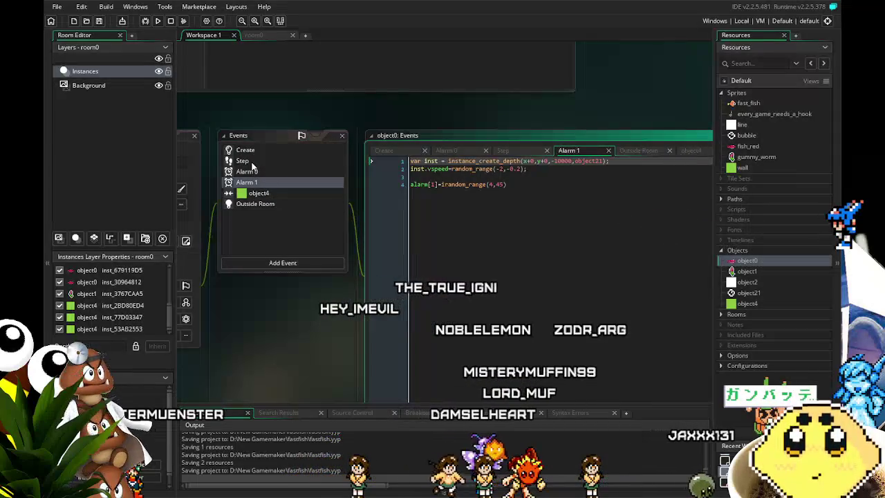
{"action": "left_click", "coordinate": [252, 162]}
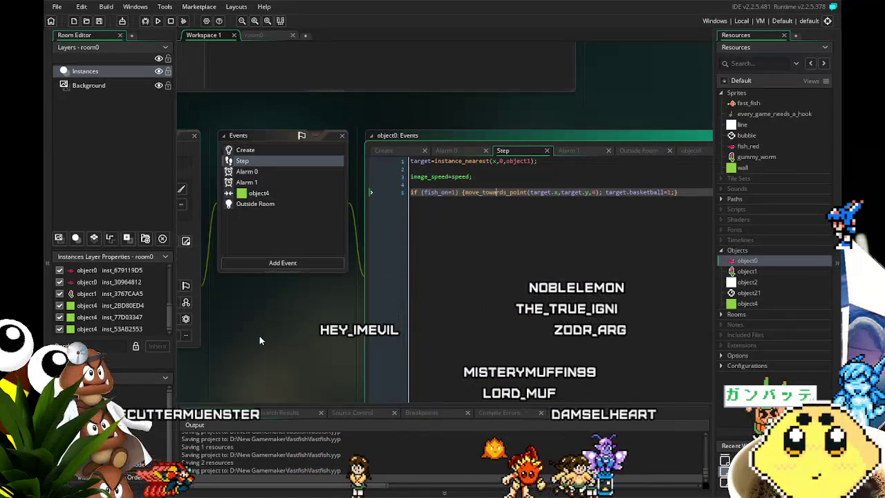
{"action": "scroll", "coordinate": [257, 336], "scroll_direction": "down", "scroll_amount": 2}
{"action": "scroll", "coordinate": [249, 342], "scroll_direction": "up", "scroll_amount": 2}
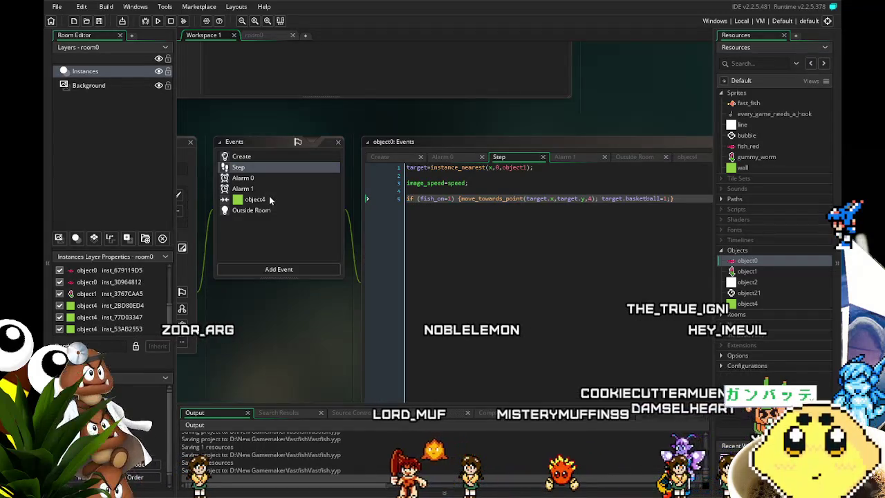
{"action": "left_click", "coordinate": [269, 200]}
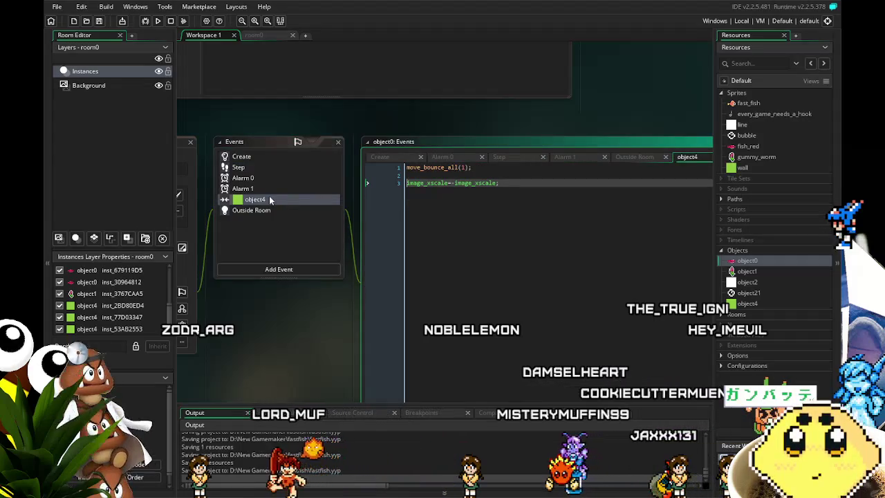
- Pan the workspace so object0's properties window sits beside its events list
{"action": "left_click", "coordinate": [533, 238]}
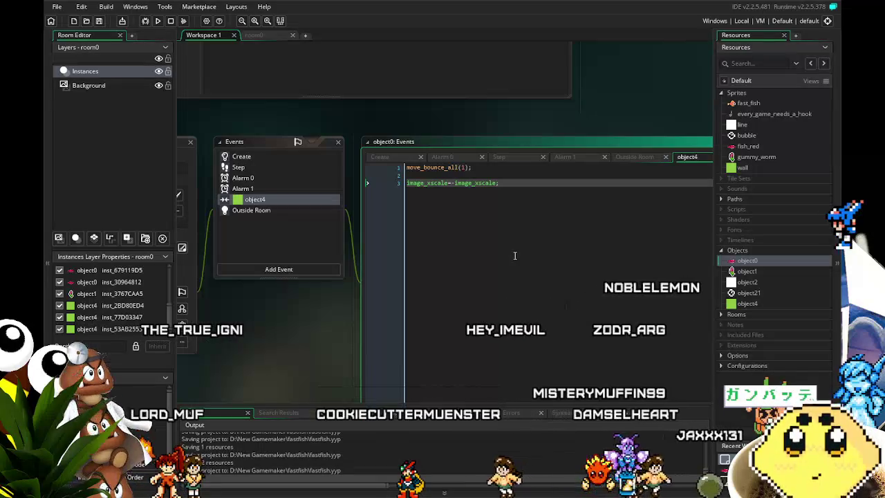
{"action": "mouse_move", "coordinate": [238, 301]}
{"action": "left_mouse_down"}
{"action": "mouse_move", "coordinate": [328, 342]}
{"action": "mouse_move", "coordinate": [469, 341]}
{"action": "mouse_move", "coordinate": [336, 336]}
{"action": "left_mouse_up"}
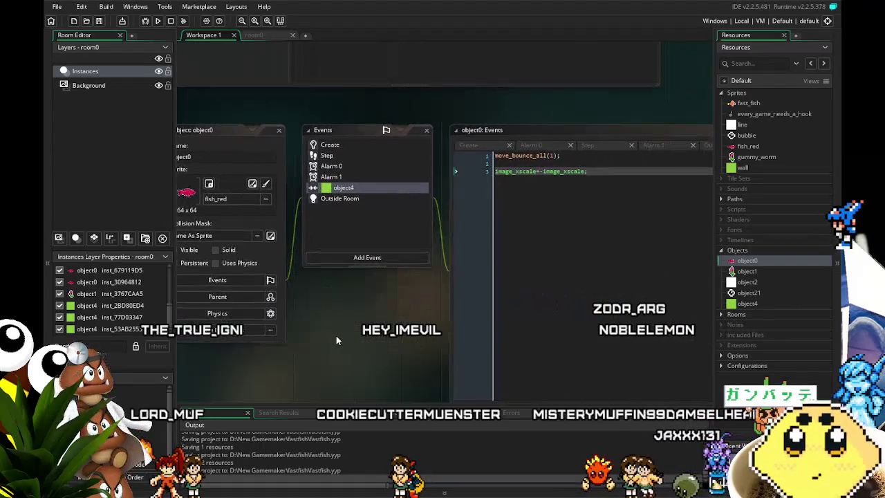
{"action": "left_click", "coordinate": [330, 145]}
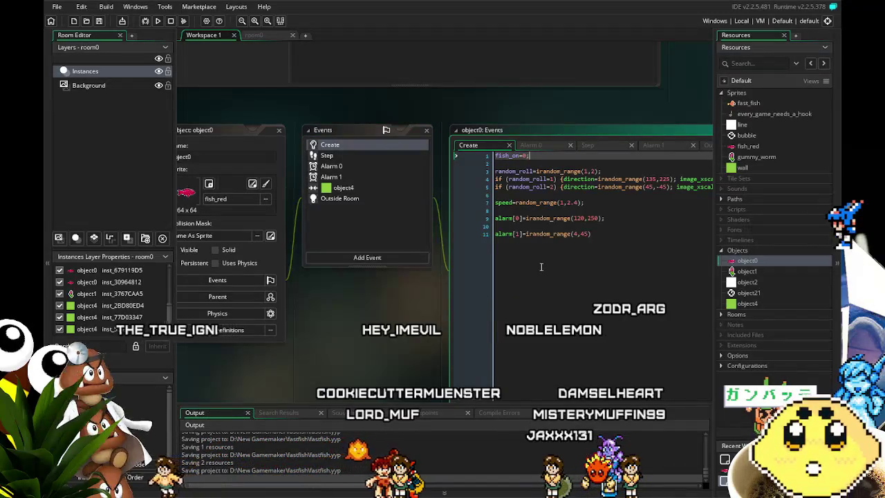
- Add facing=1 after fish_on=0 and replace line 5's image_xscale assignment with facing=0;
{"action": "key", "text": "Return"}
{"action": "type", "text": "facing=1;"}
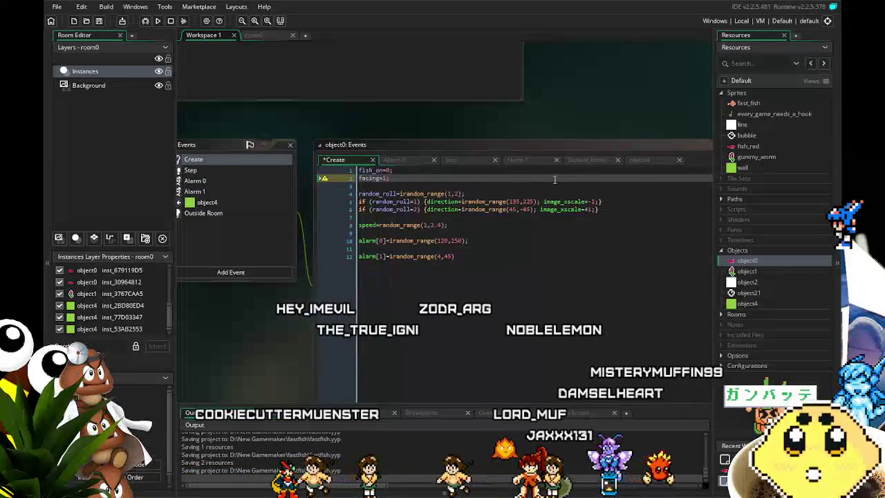
{"action": "left_click_drag", "start_coordinate": [599, 201], "coordinate": [582, 204]}
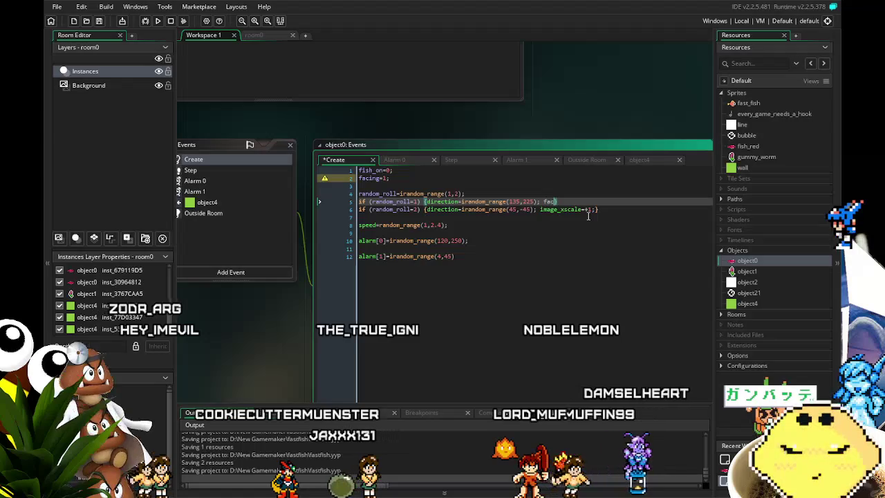
{"action": "type", "text": "ing="}
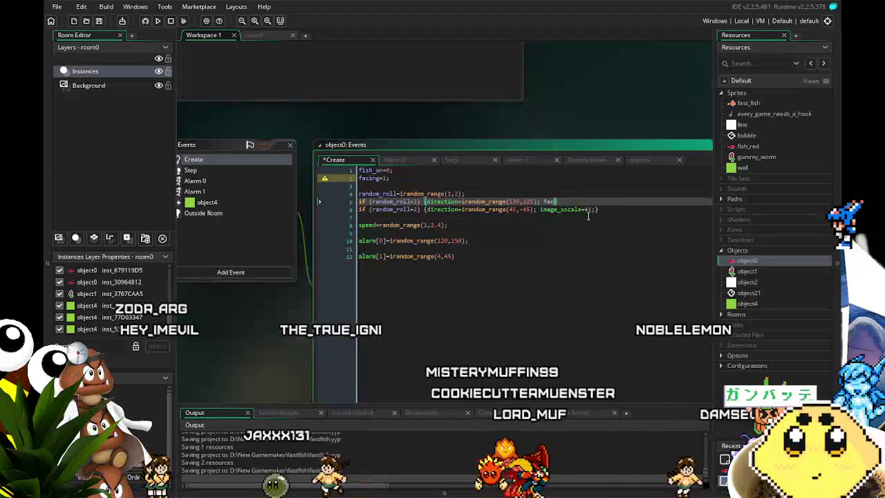
{"action": "type", "text": "0"}
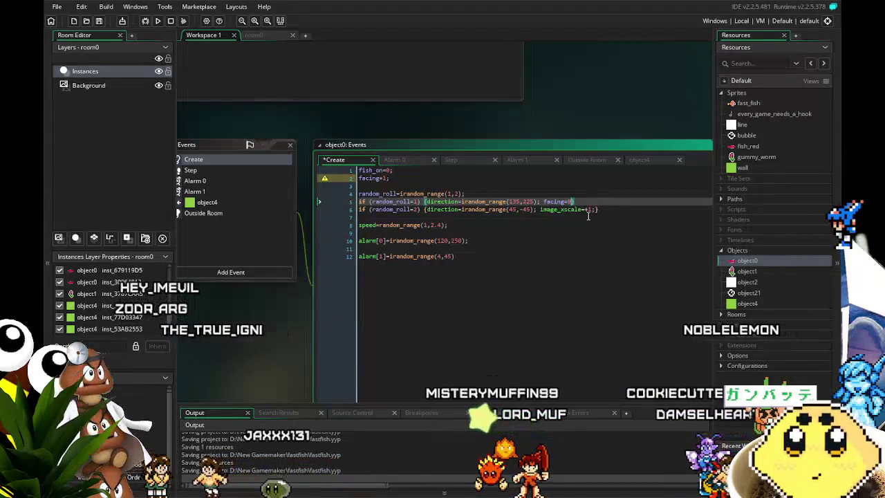
{"action": "type", "text": ";"}
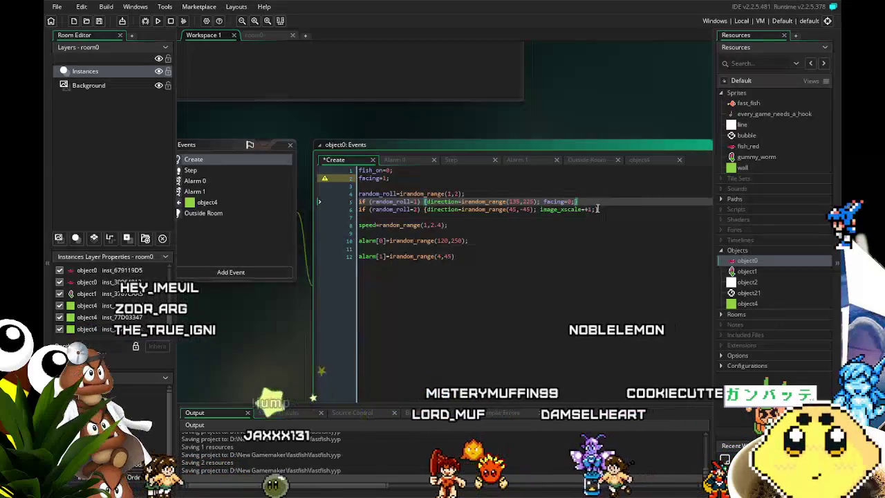
- Replace line 6's image_xscale=+1; with facing=1;, correcting the 'facubg' typo
{"action": "left_click", "coordinate": [596, 208]}
{"action": "left_click", "coordinate": [537, 216]}
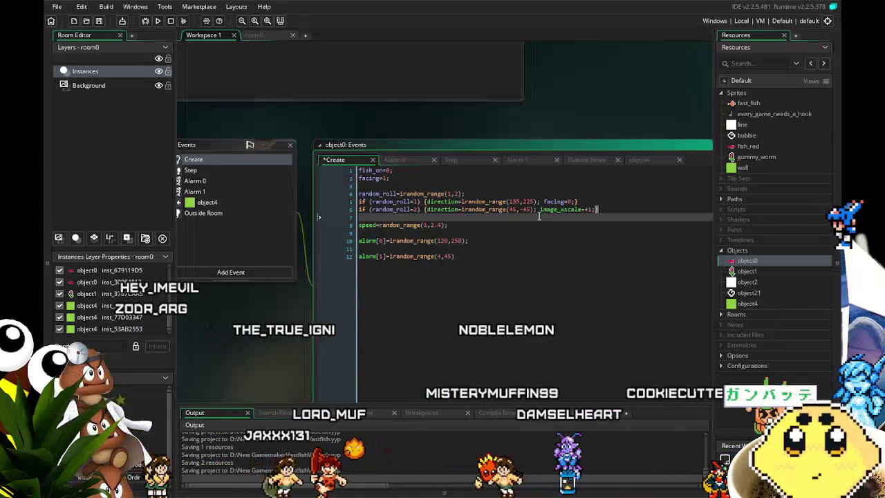
{"action": "left_click_drag", "start_coordinate": [538, 209], "coordinate": [597, 209]}
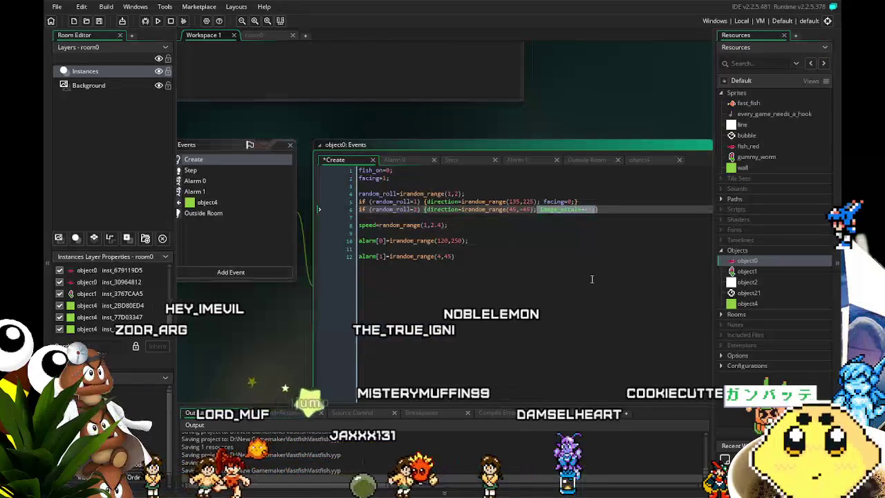
{"action": "type", "text": "facubg=1"}
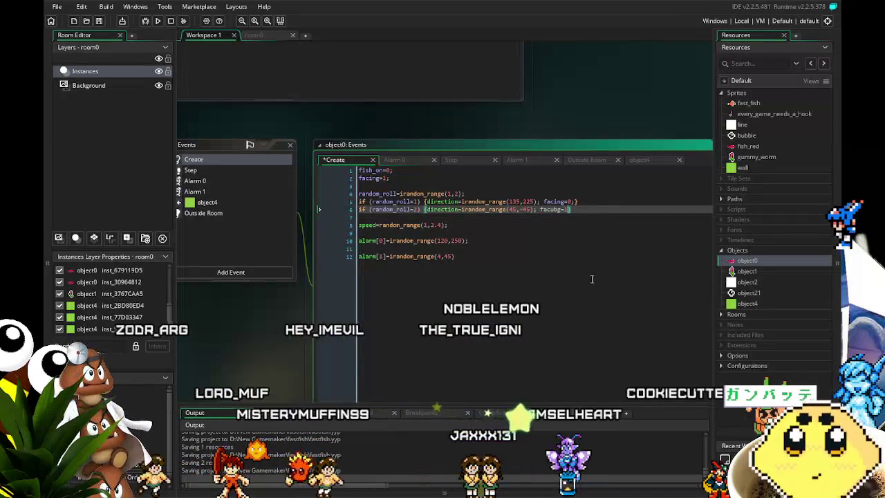
{"action": "type", "text": ";"}
{"action": "left_click", "coordinate": [560, 283]}
{"action": "mouse_move", "coordinate": [560, 283]}
{"action": "left_mouse_down"}
{"action": "mouse_move", "coordinate": [549, 288]}
{"action": "mouse_move", "coordinate": [593, 288]}
{"action": "mouse_move", "coordinate": [567, 298]}
{"action": "left_mouse_up"}
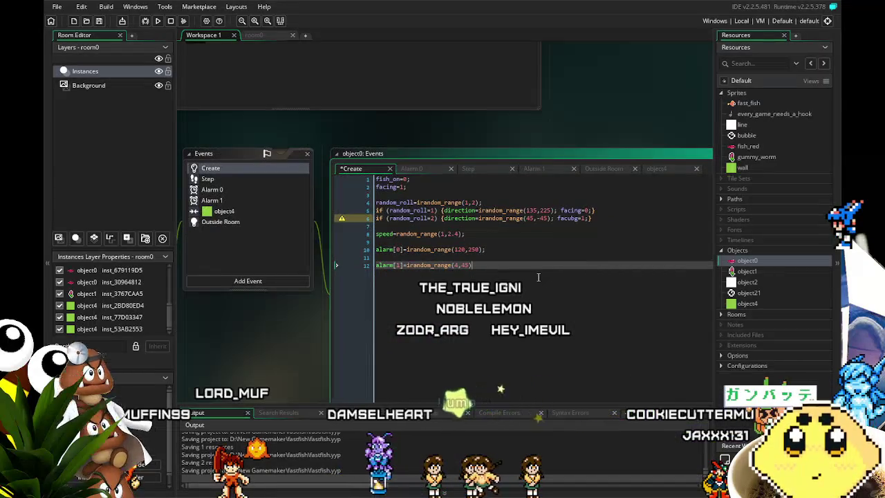
{"action": "double_click", "coordinate": [567, 218]}
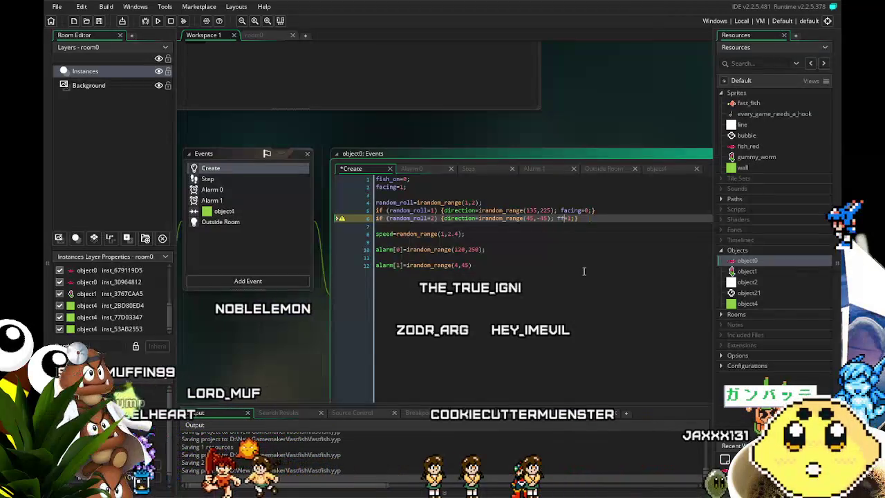
{"action": "type", "text": "acing"}
- Add an image_xscale=-1; line at the end of the Create code, then undo it
{"action": "left_click", "coordinate": [608, 309]}
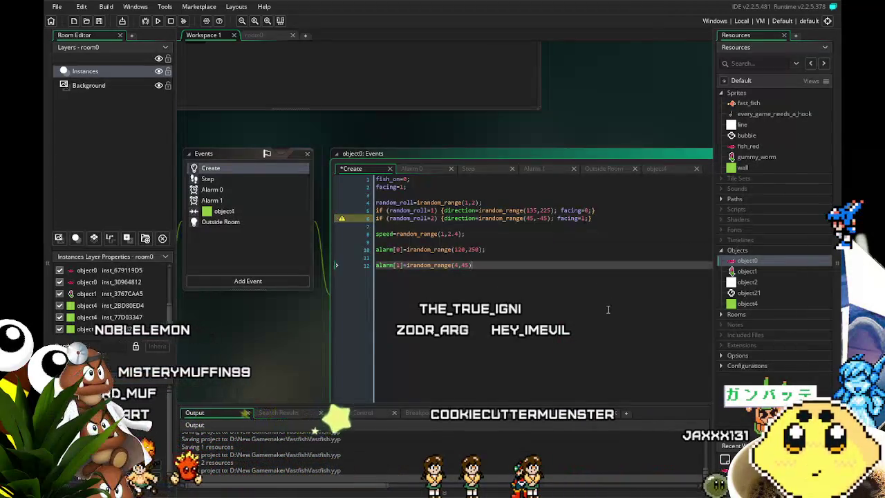
{"action": "key", "text": "Return"}
{"action": "key", "text": "Return"}
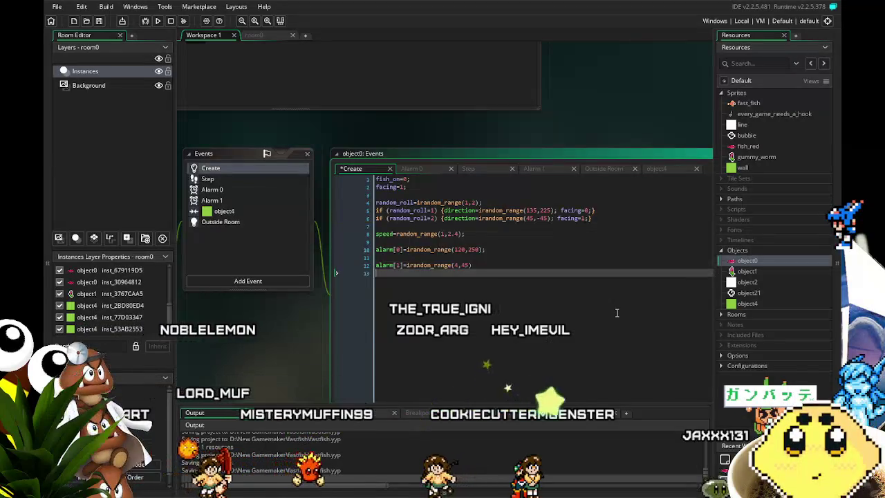
{"action": "type", "text": "image_xscale=-1;"}
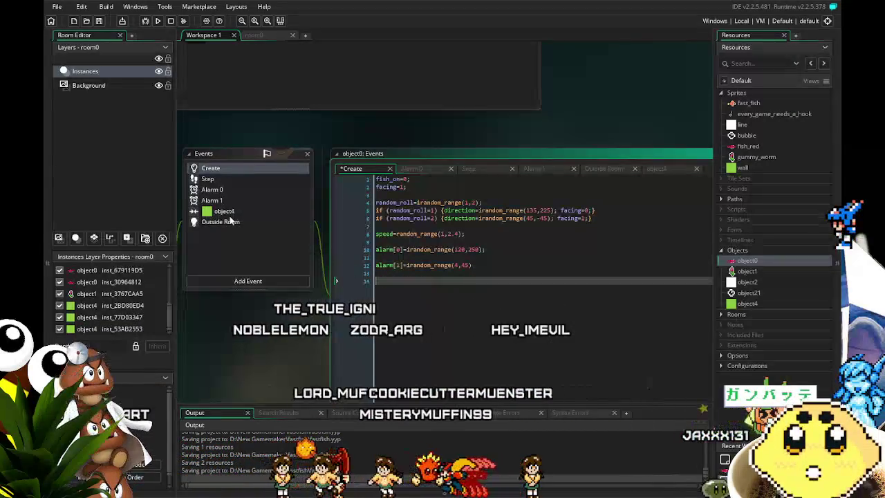
{"action": "key", "text": "ctrl+z"}
- Add if (facing=0) {image_xscale=-1;} and if (facing=1) {image_xscale=1;} to object0's Step code and save
{"action": "left_click", "coordinate": [214, 180]}
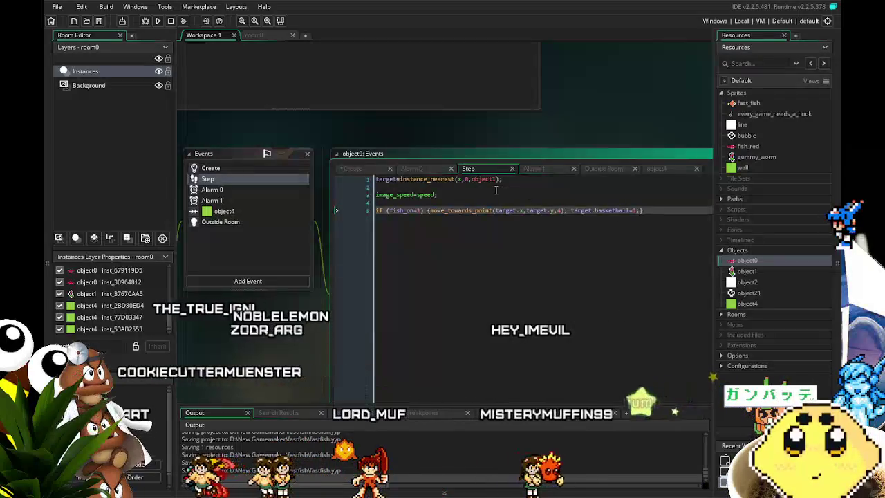
{"action": "left_click", "coordinate": [553, 182]}
{"action": "key", "text": "Return"}
{"action": "key", "text": "Return"}
{"action": "type", "text": "faci"}
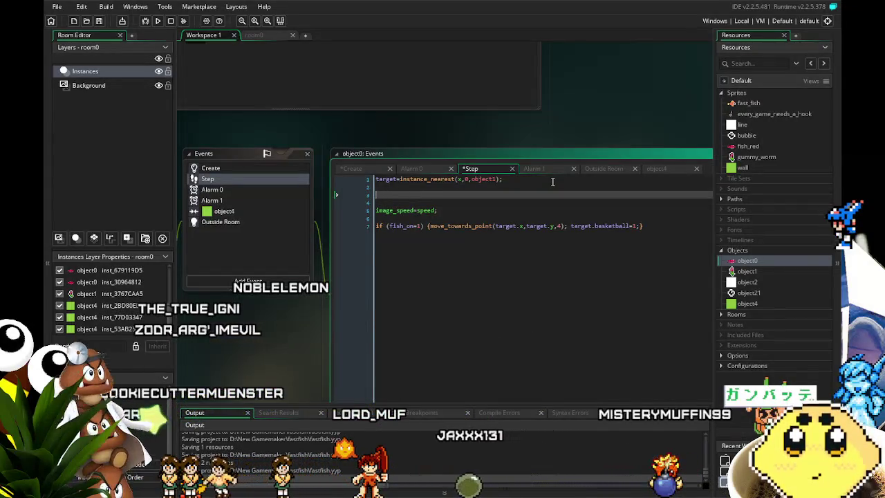
{"action": "type", "text": " g="}
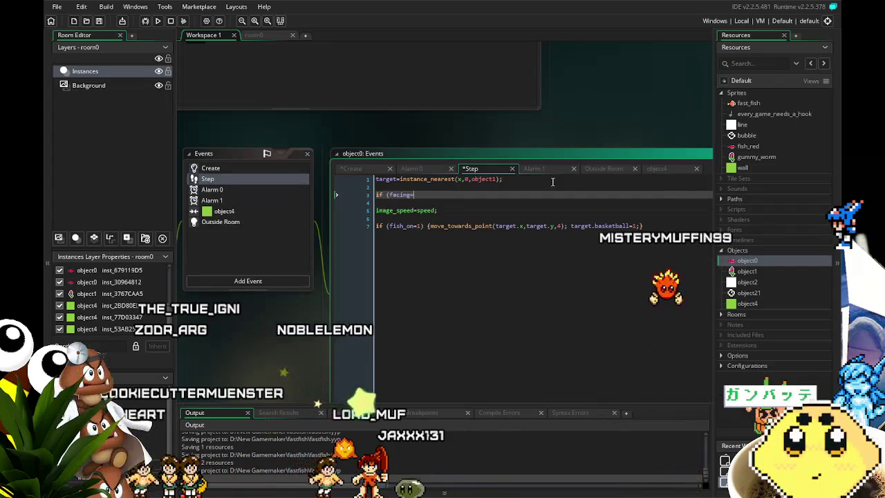
{"action": "type", "text": "0) {image_xscale=-1;"}
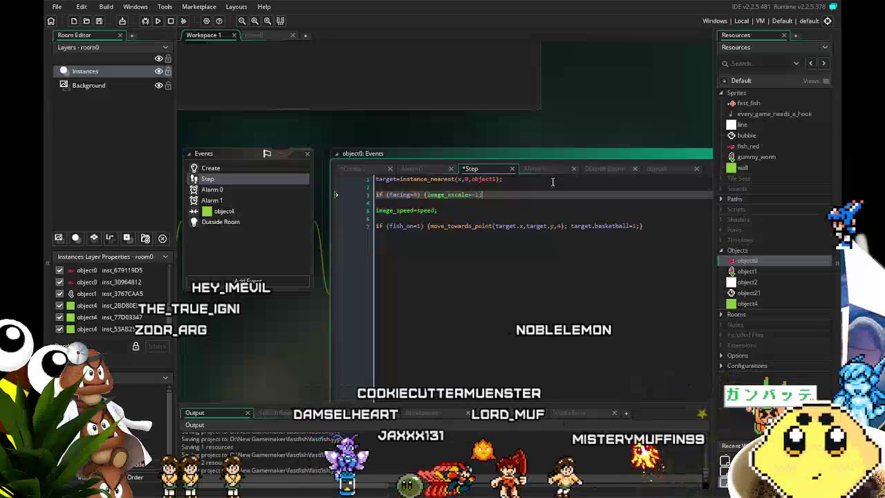
{"action": "type", "text": "}"}
{"action": "key", "text": "Return"}
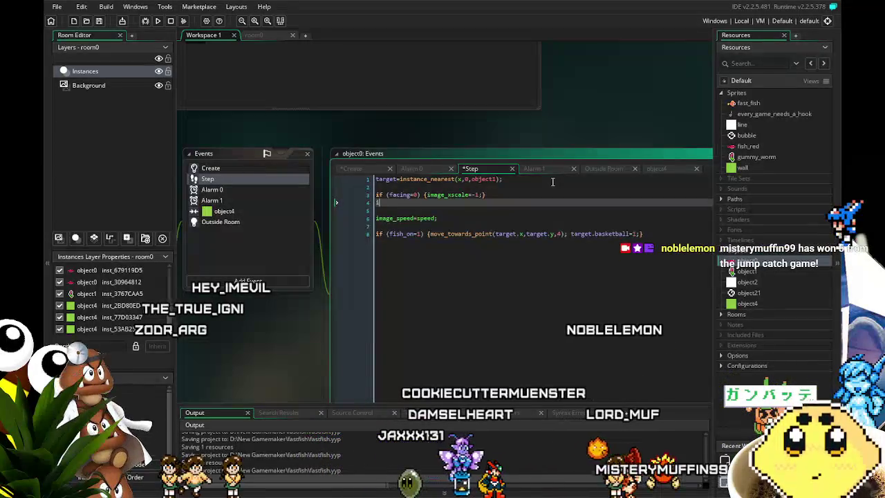
{"action": "type", "text": "if (facing="}
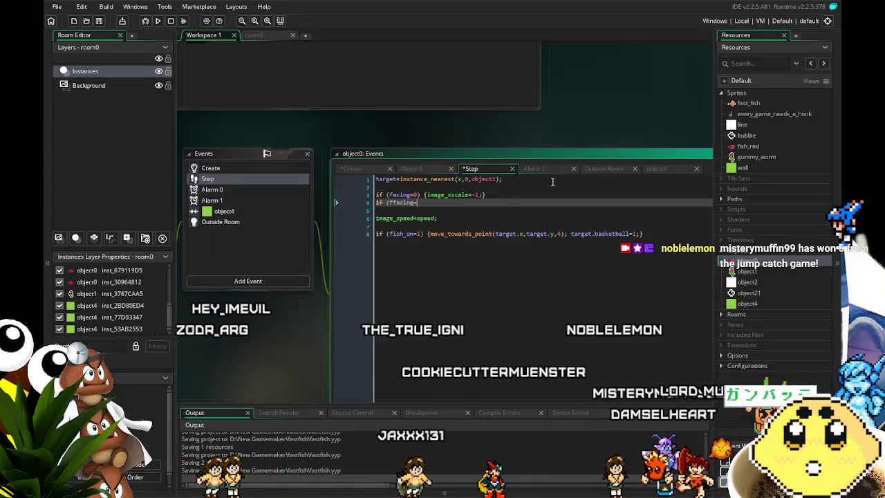
{"action": "type", "text": "1) {image_xscale=1;"}
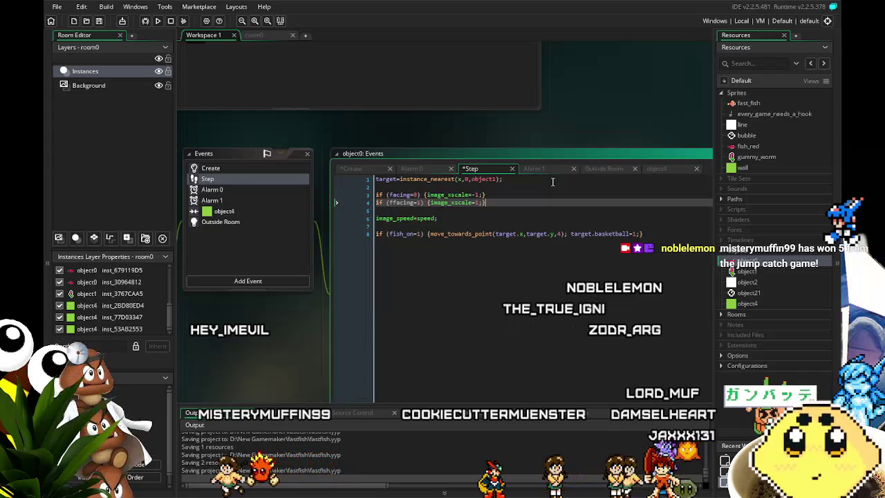
{"action": "key", "text": "ctrl+s"}
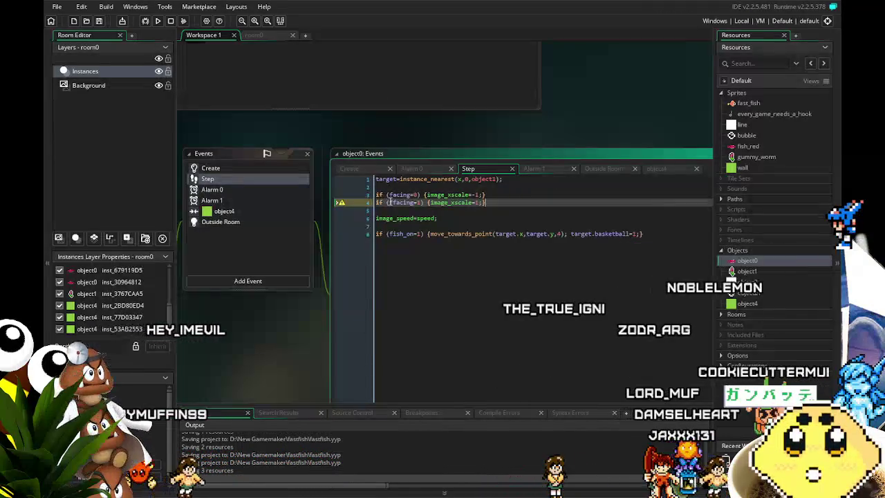
{"action": "left_click", "coordinate": [403, 234]}
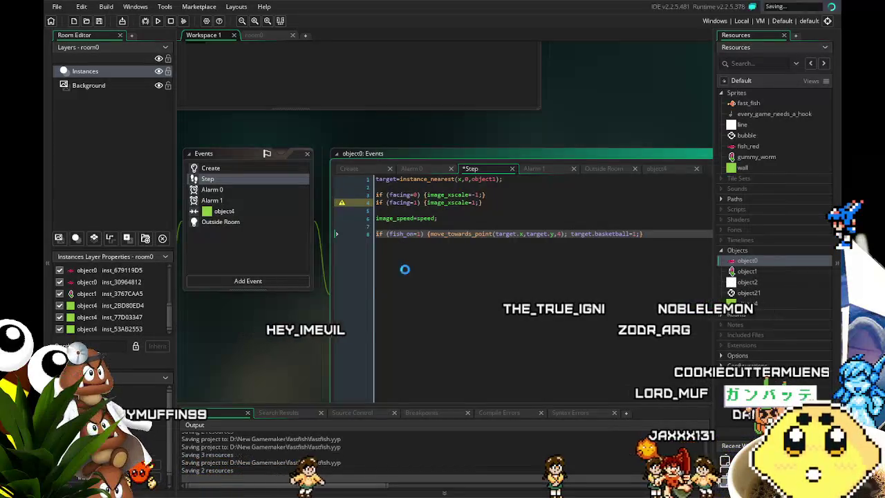
- Save the project and run the game (F5) to watch the fish flip direction
{"action": "left_click", "coordinate": [100, 21]}
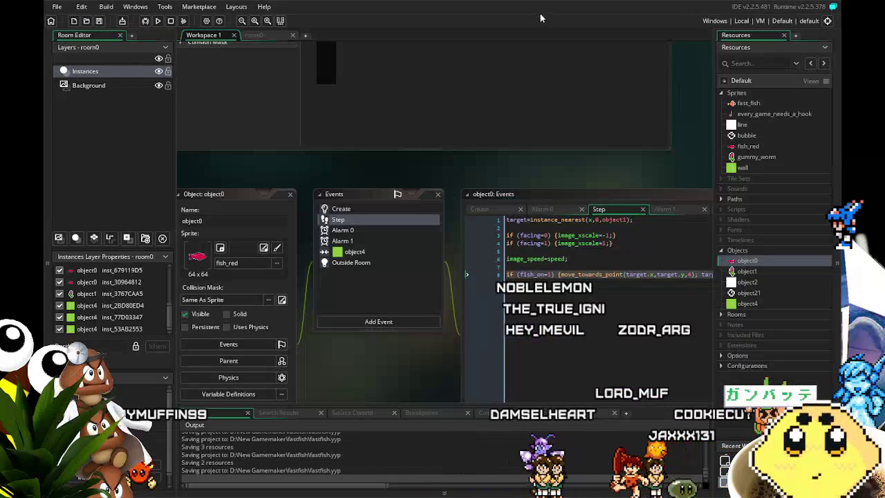
{"action": "left_click", "coordinate": [158, 21]}
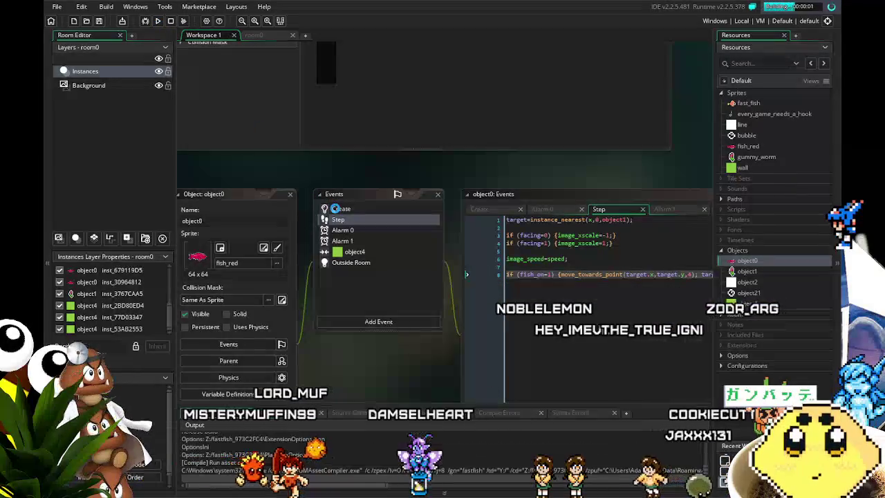
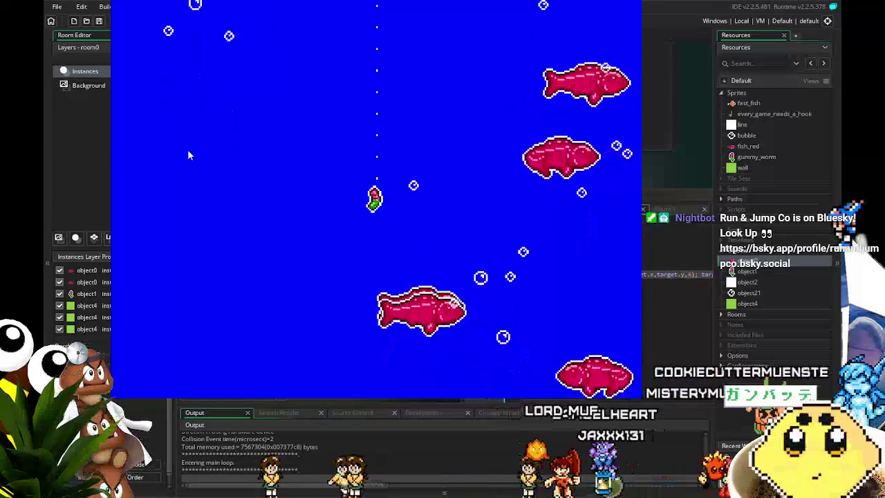
- Swap the image_xscale signs between lines 3 and 4 of object0's Step code
{"action": "key", "text": "Escape"}
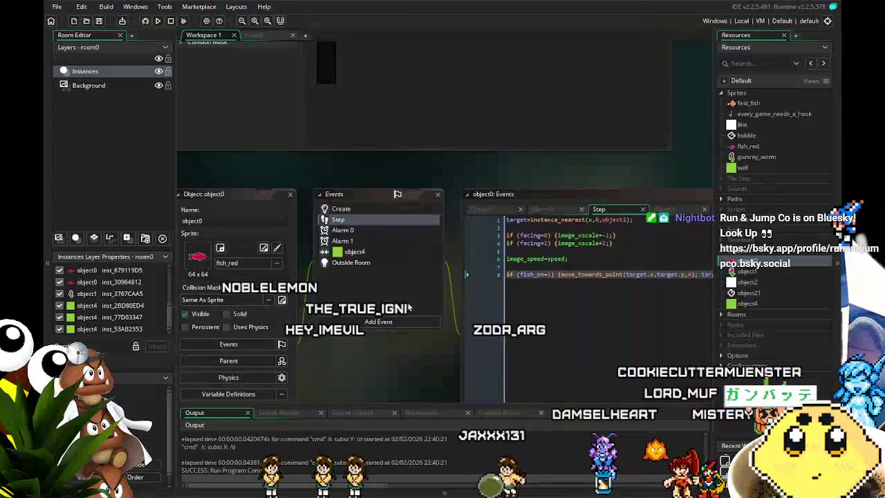
{"action": "left_click", "coordinate": [565, 231]}
{"action": "key", "text": "BackSpace"}
{"action": "key", "text": "Down"}
{"action": "type", "text": "-"}
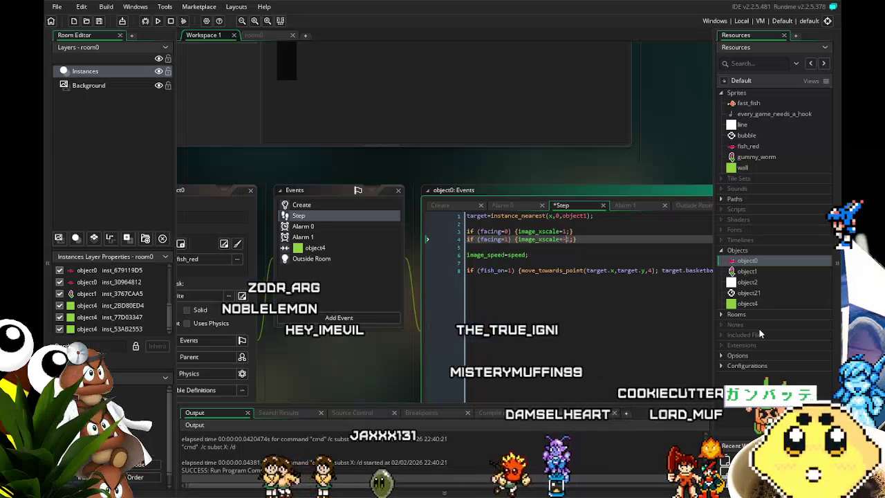
- Save the project and test-run the game to check the fish flip
{"action": "key", "text": "ctrl+s"}
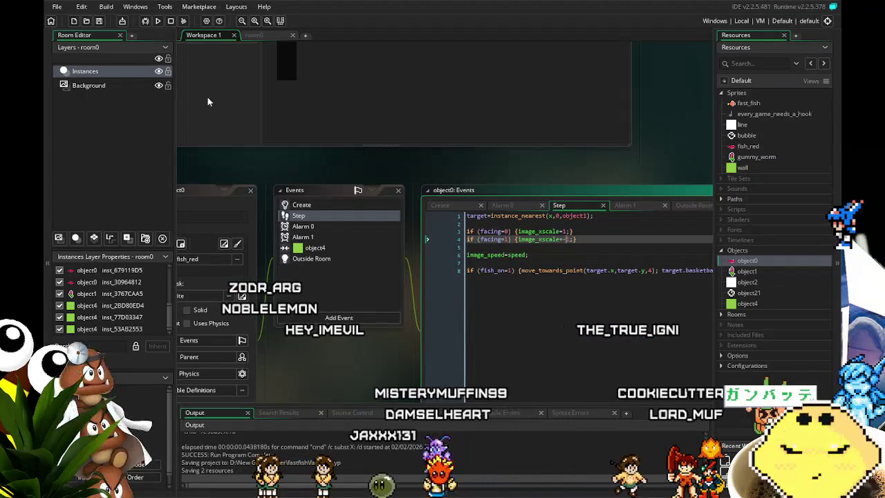
{"action": "left_click", "coordinate": [158, 22]}
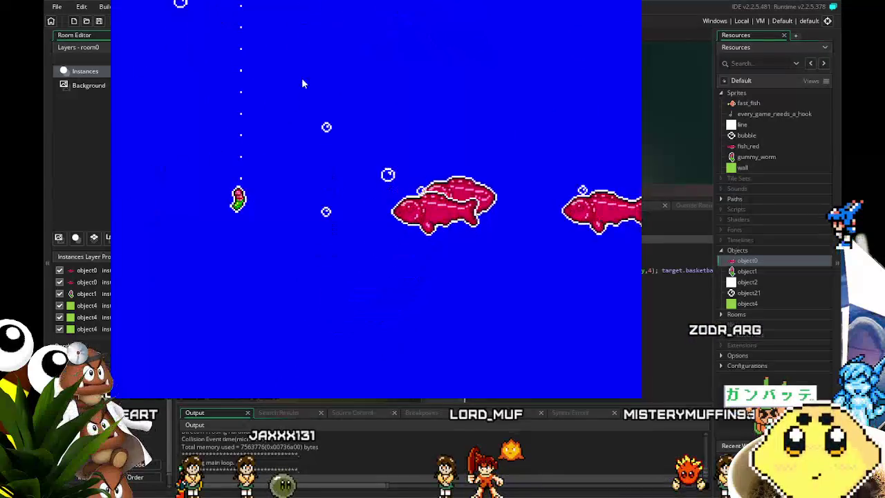
{"action": "key", "text": "Escape"}
- Revert the Step edit and make the Create rolls set facing=1 leftward, facing=0 rightward
{"action": "left_click", "coordinate": [568, 309]}
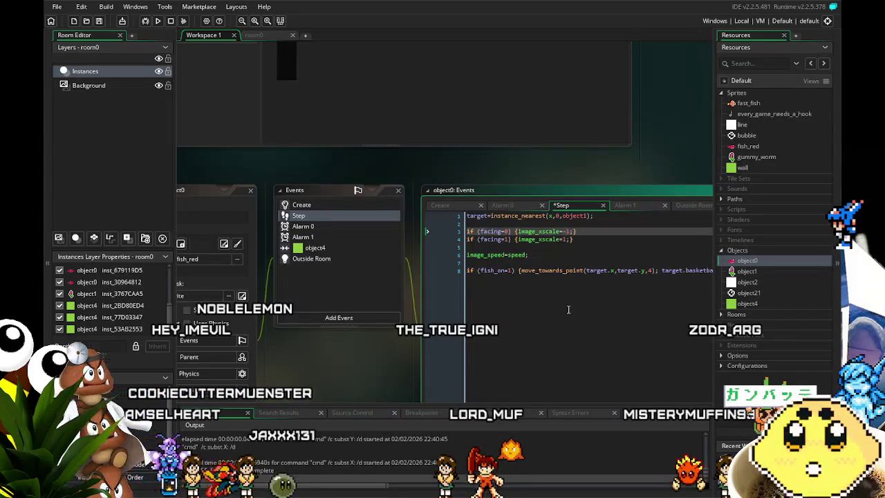
{"action": "left_click", "coordinate": [565, 271]}
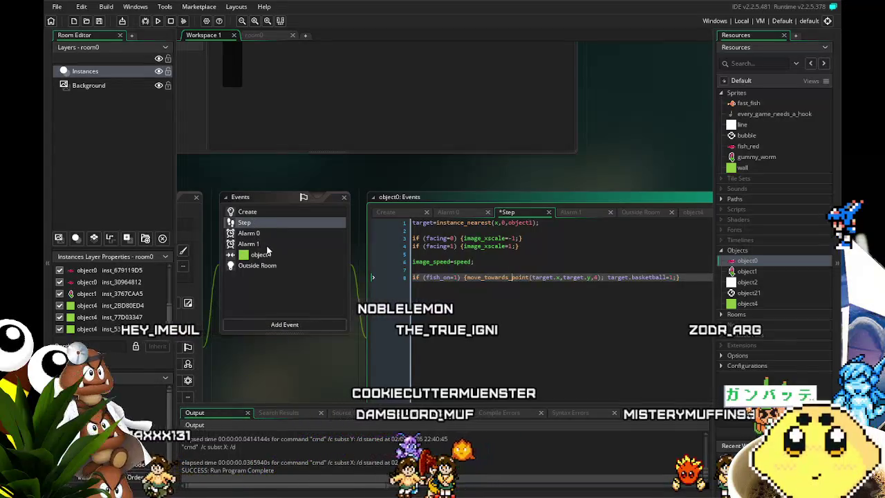
{"action": "left_click", "coordinate": [258, 213]}
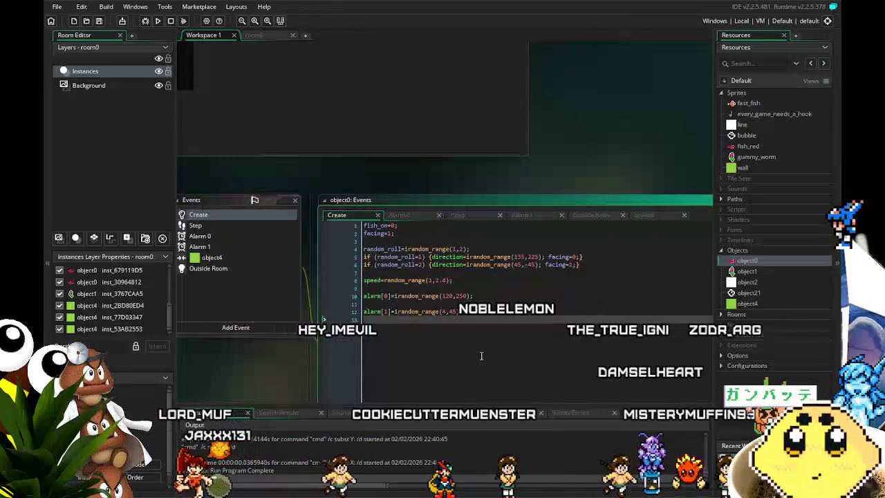
{"action": "left_click", "coordinate": [577, 257]}
{"action": "key", "text": "BackSpace"}
{"action": "type", "text": "1"}
{"action": "key", "text": "Down"}
{"action": "key", "text": "BackSpace"}
{"action": "type", "text": "0"}
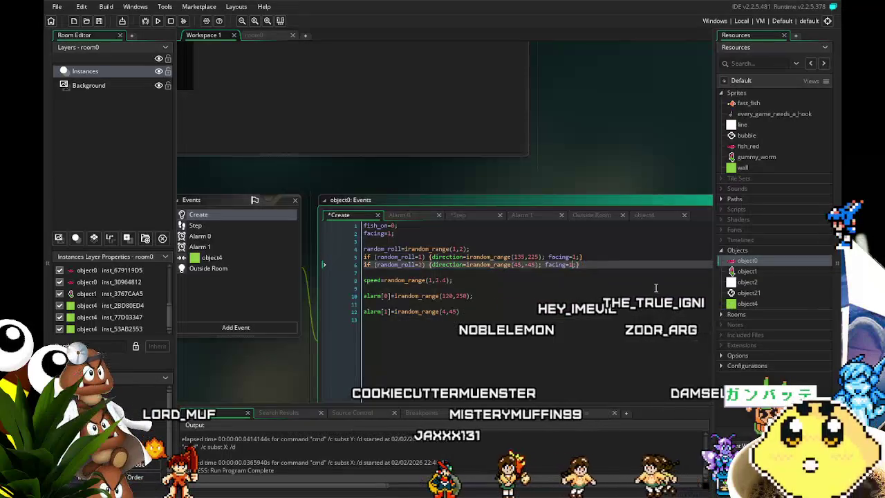
- Review the Alarm 1, Alarm 0 and Step code, then select Create's roll lines 4–6 to copy
{"action": "left_click", "coordinate": [200, 247]}
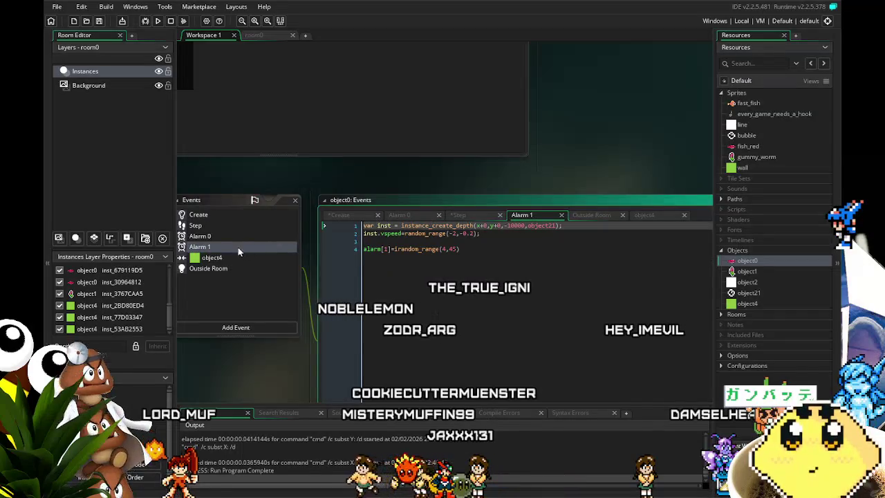
{"action": "left_click", "coordinate": [200, 236]}
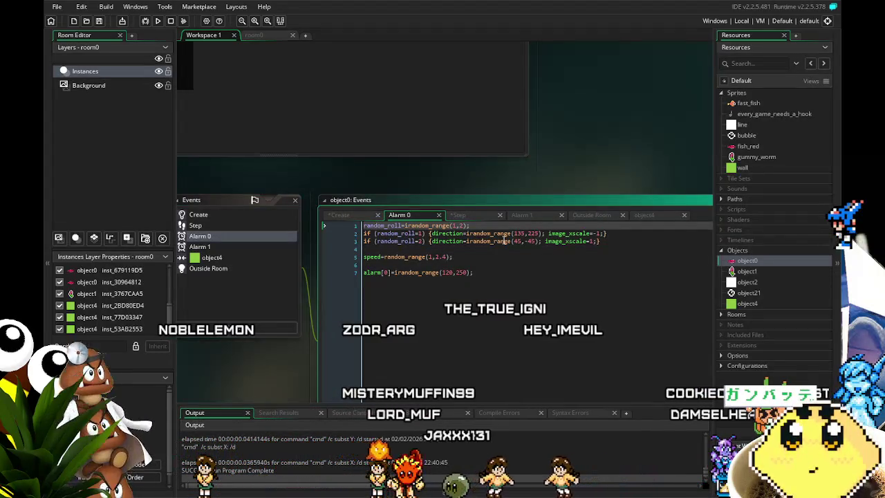
{"action": "left_click", "coordinate": [209, 226]}
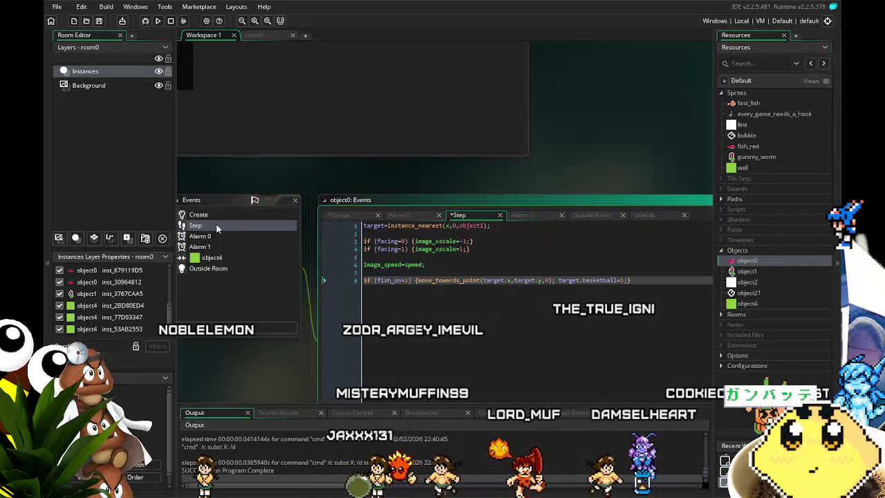
{"action": "left_click", "coordinate": [216, 233]}
{"action": "left_click", "coordinate": [210, 219]}
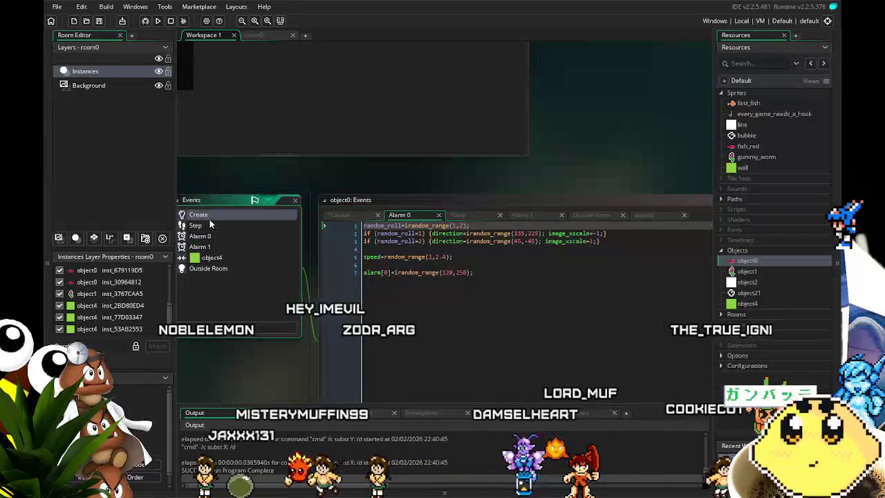
{"action": "mouse_move", "coordinate": [611, 268]}
{"action": "left_mouse_down"}
{"action": "mouse_move", "coordinate": [314, 259]}
{"action": "mouse_move", "coordinate": [304, 247]}
{"action": "left_mouse_up"}
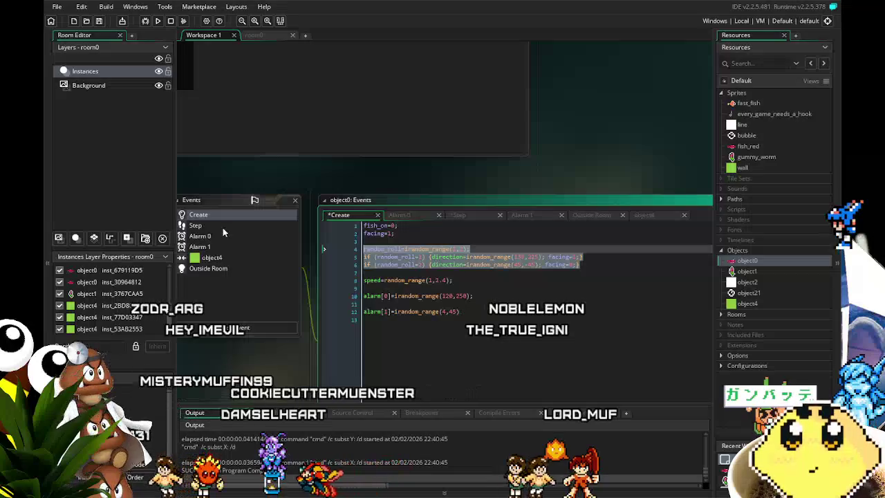
{"action": "left_click", "coordinate": [206, 237]}
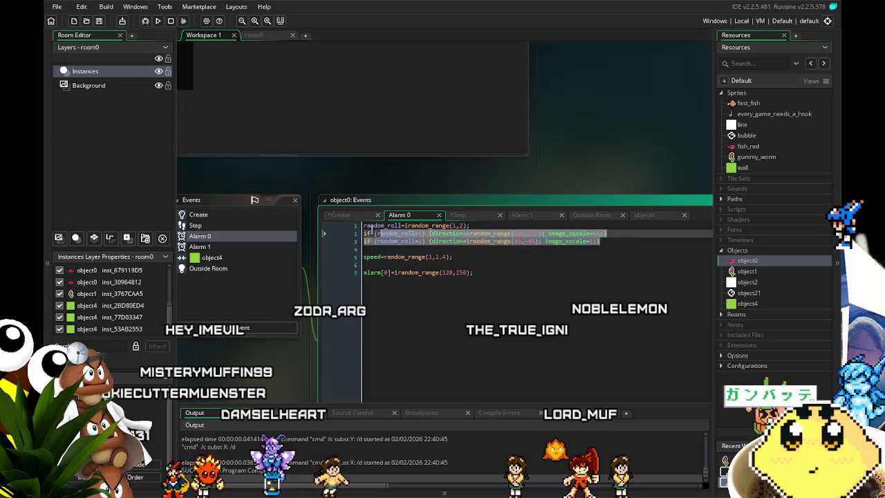
- Paste the facing-based roll lines into Alarm 0, remove the blank line, and save
{"action": "type", "text": "random_roll=irandom_range(1,2); if (random_roll=1) {direction=irandom_range(135,225); facing=1;} if (random_roll=2) {direction=irandom_range(45,-45); facing=0;}"}
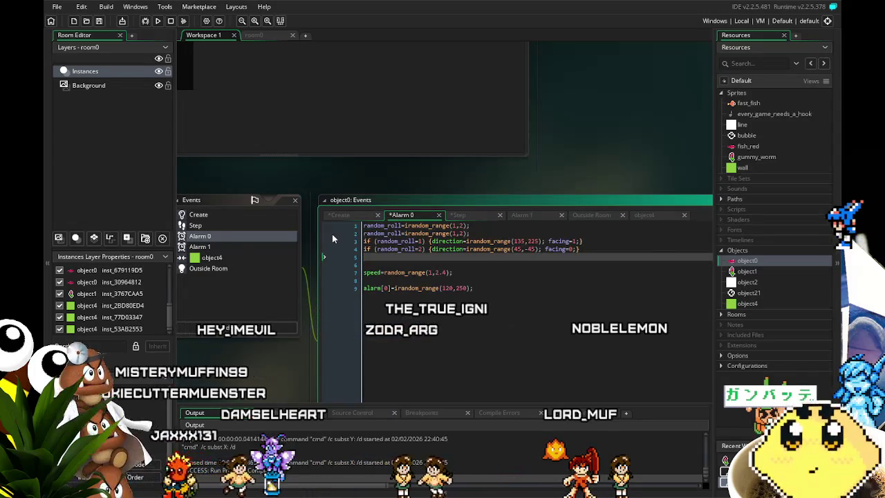
{"action": "key", "text": "ctrl+z"}
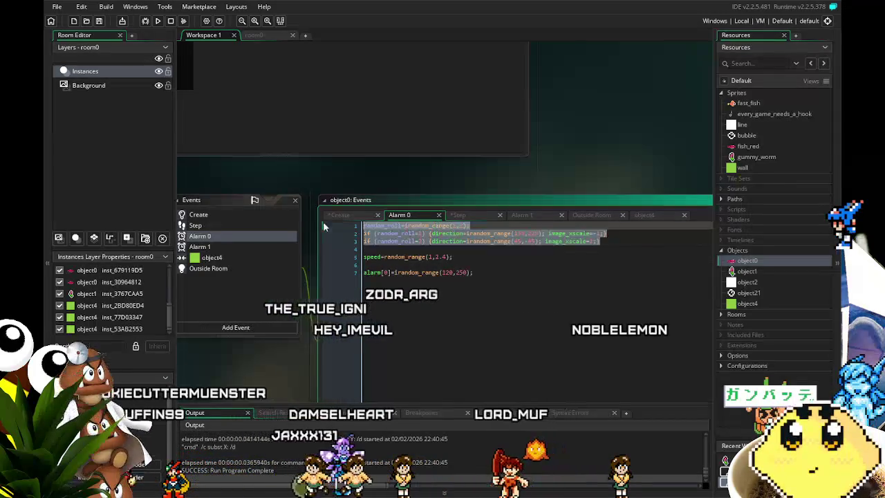
{"action": "type", "text": "random_roll=irandom_range(1,2); if (random_roll=1) {direction=irandom_range(135,225); facing=1;} if (random_roll=2) {direction=irandom_range(45,-45); facing=0;}"}
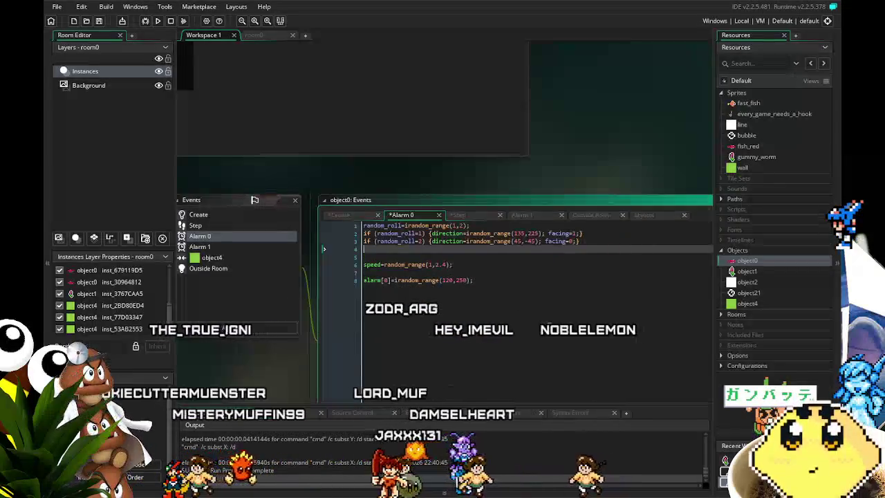
{"action": "key", "text": "Delete"}
{"action": "left_click", "coordinate": [474, 272]}
{"action": "key", "text": "ctrl+s"}
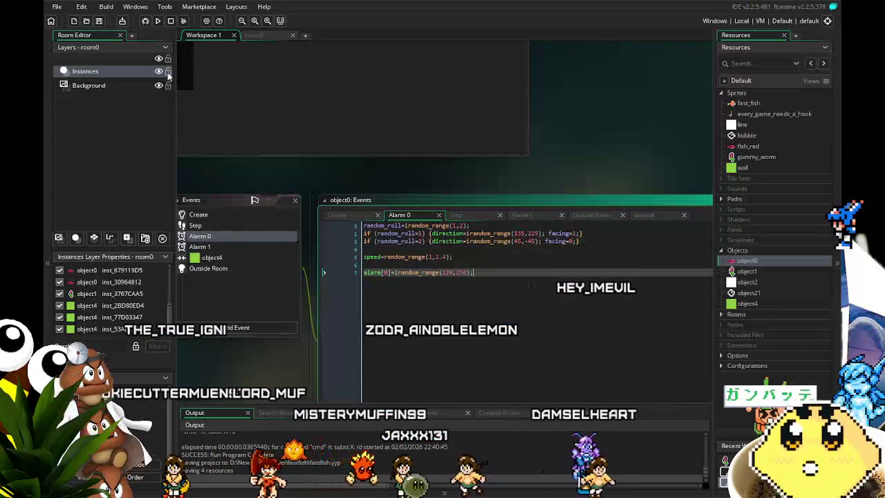
{"action": "left_click", "coordinate": [219, 257]}
{"action": "left_click_drag", "start_coordinate": [387, 252], "coordinate": [342, 251]}
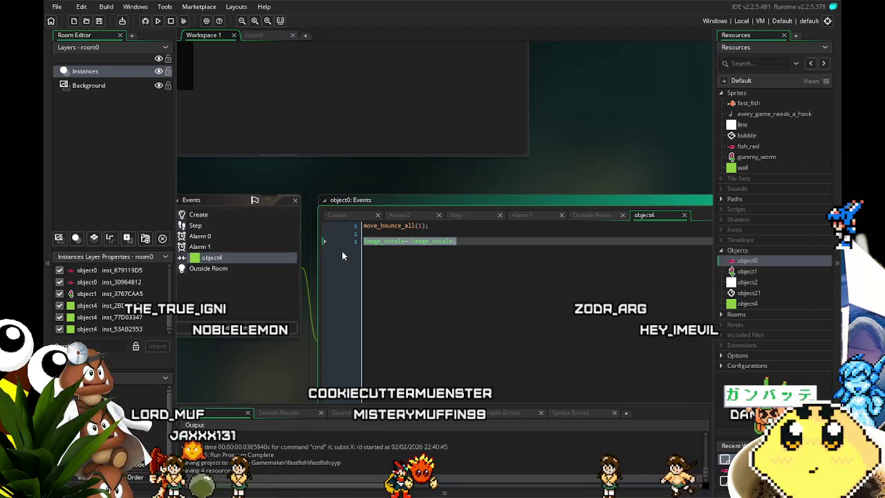
- Replace the flip line with 'if (facing=0) {facing=1; x=x+4;}'
{"action": "type", "text": "if (facing"}
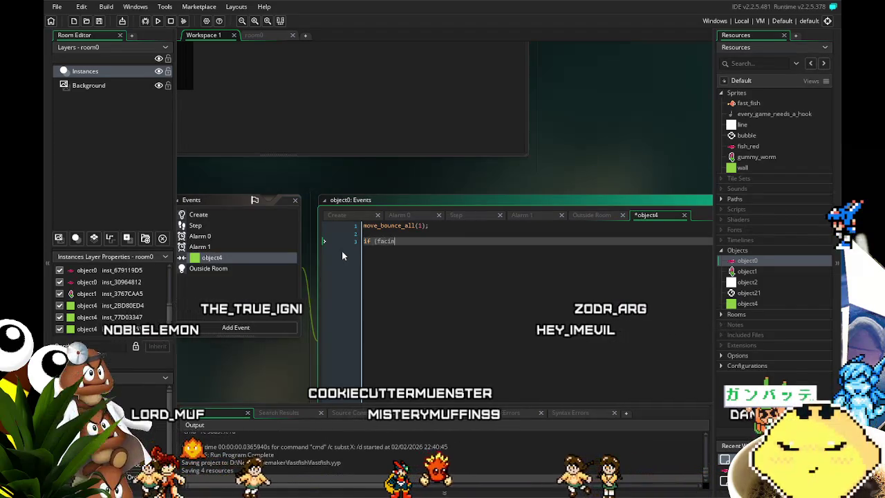
{"action": "type", "text": "=0) {"}
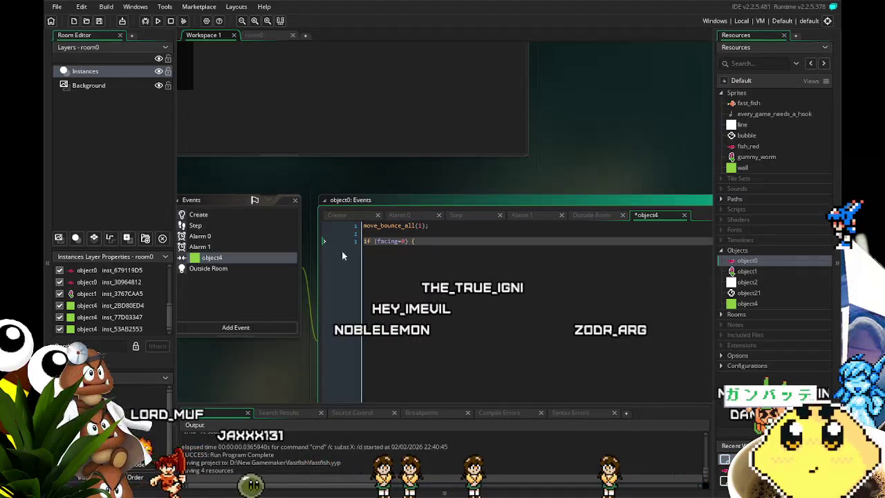
{"action": "key", "text": "F9"}
{"action": "key", "text": "F6"}
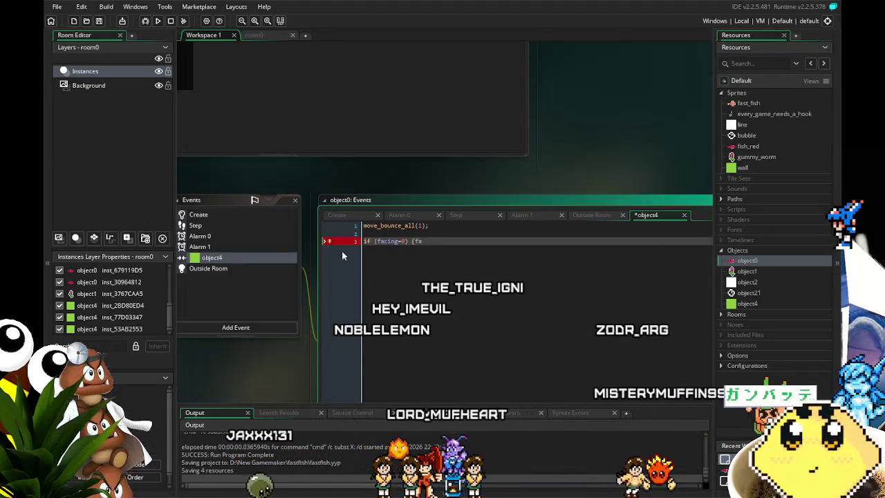
{"action": "type", "text": "facing"}
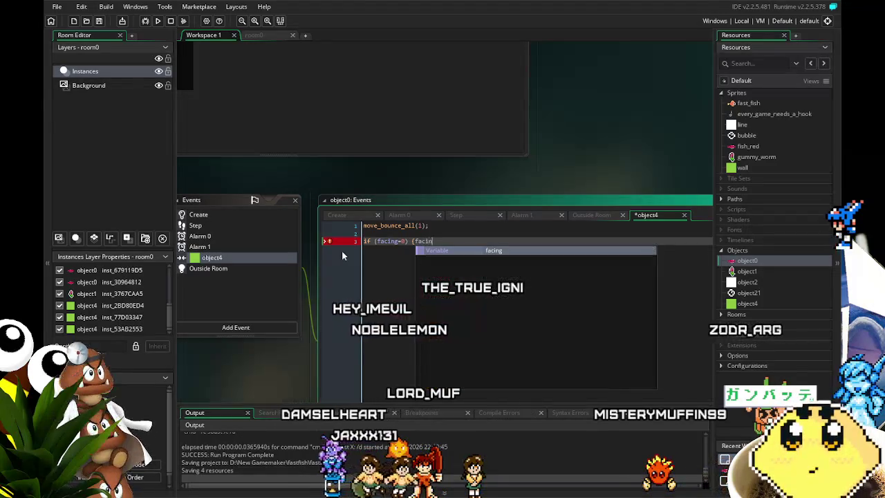
{"action": "type", "text": "=1"}
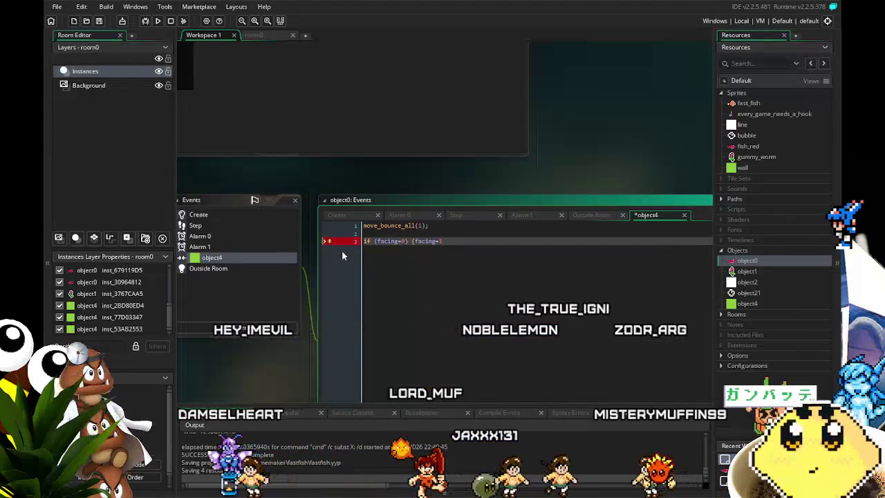
{"action": "type", "text": "; x"}
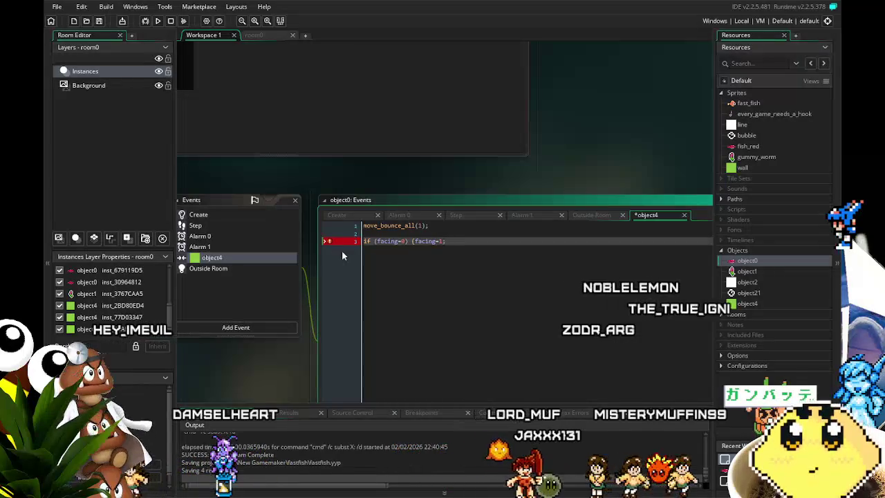
{"action": "type", "text": "-"}
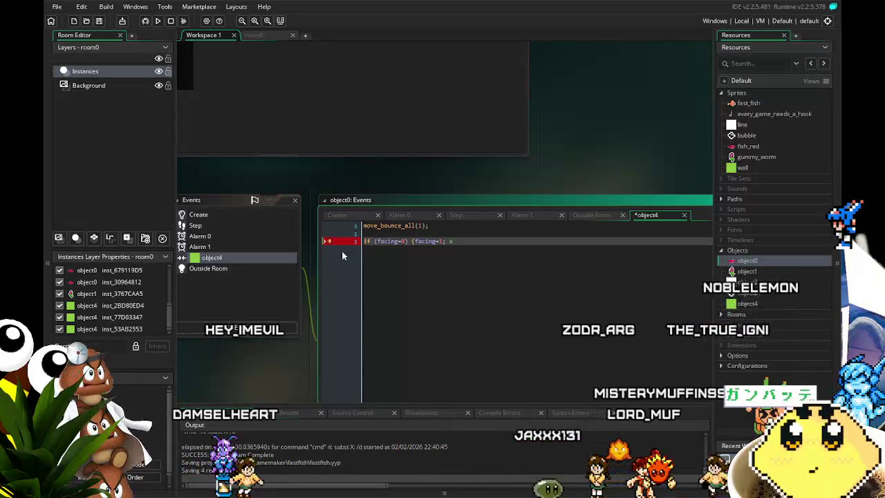
{"action": "type", "text": "x-"}
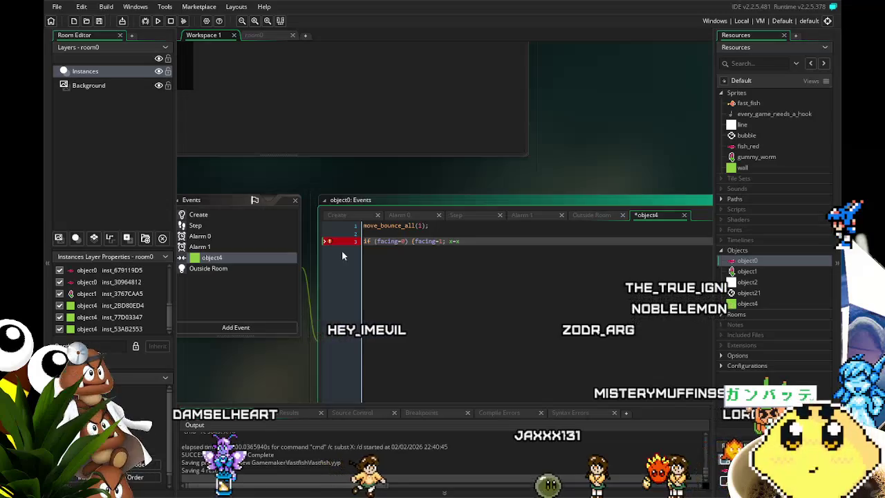
{"action": "type", "text": "4"}
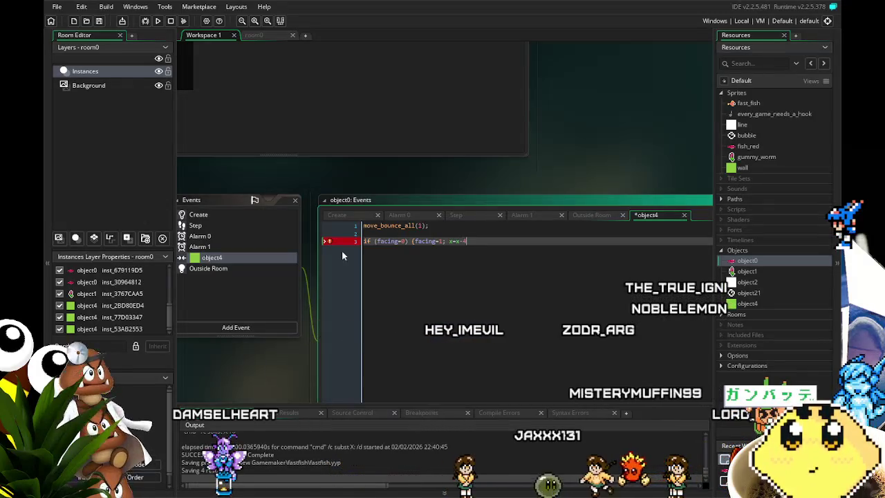
{"action": "key", "text": "BackSpace"}
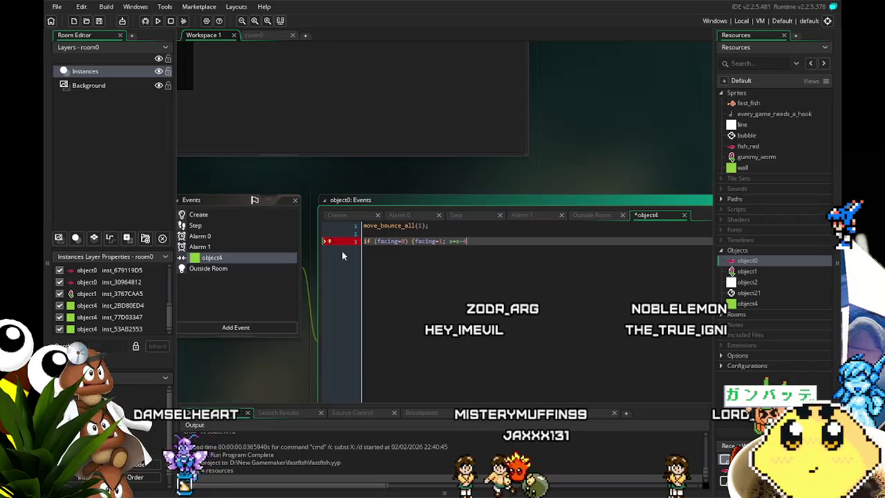
{"action": "key", "text": "BackSpace"}
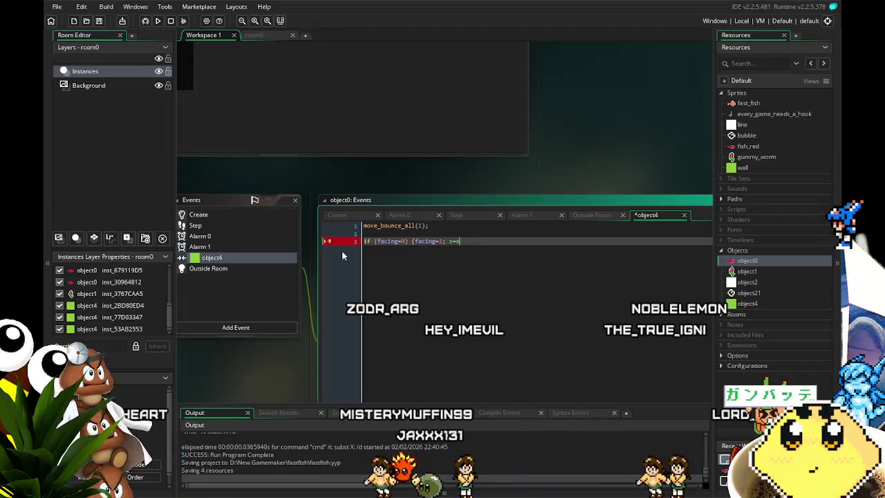
{"action": "type", "text": "+4;}"}
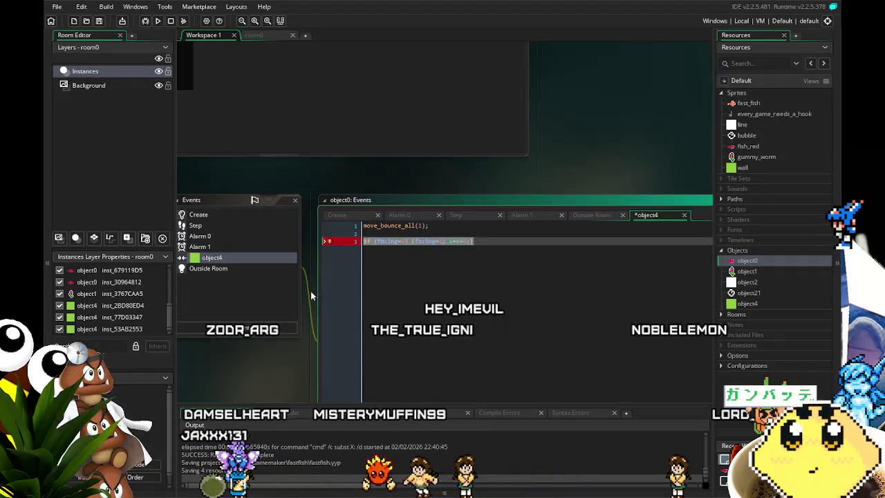
- Duplicate that if-statement and change the copy's condition to facing=1
{"action": "left_click", "coordinate": [447, 227]}
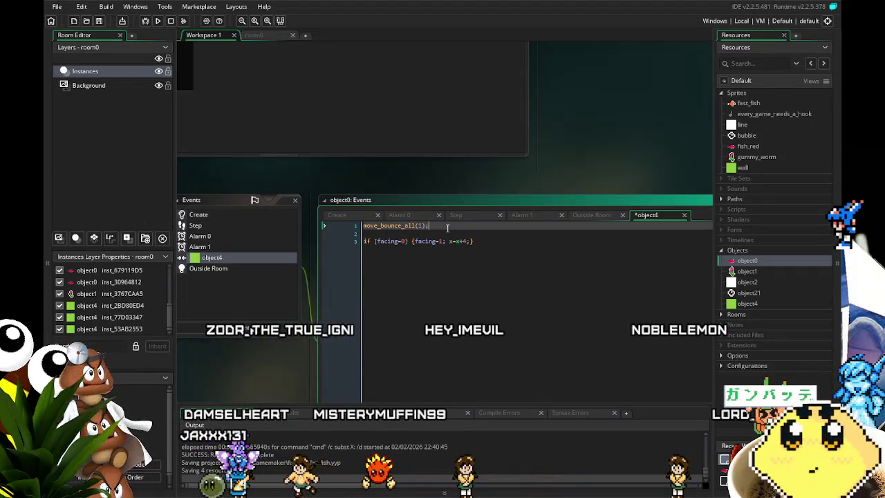
{"action": "left_click", "coordinate": [508, 257]}
{"action": "key", "text": "shift+Home"}
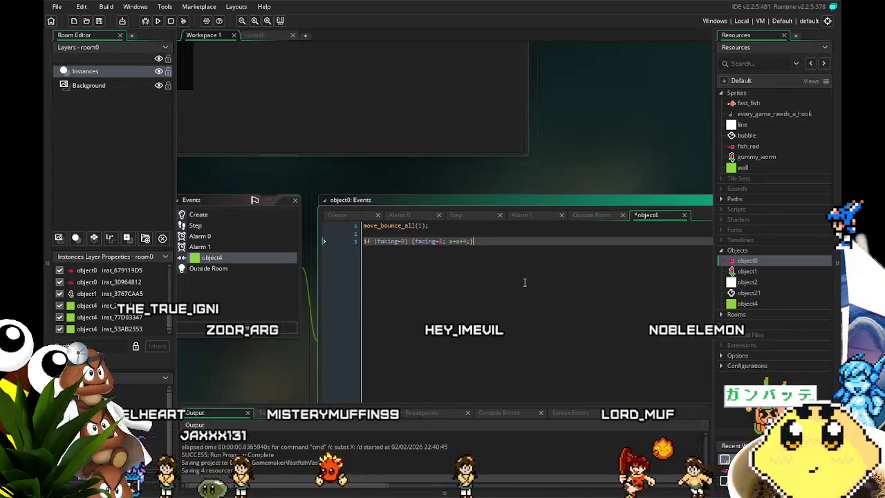
{"action": "key", "text": "ctrl+c"}
{"action": "key", "text": "End"}
{"action": "key", "text": "Return"}
{"action": "key", "text": "ctrl+v"}
{"action": "key", "text": "Home"}
{"action": "key", "text": "Right"}
{"action": "key", "text": "Right"}
{"action": "key", "text": "Right"}
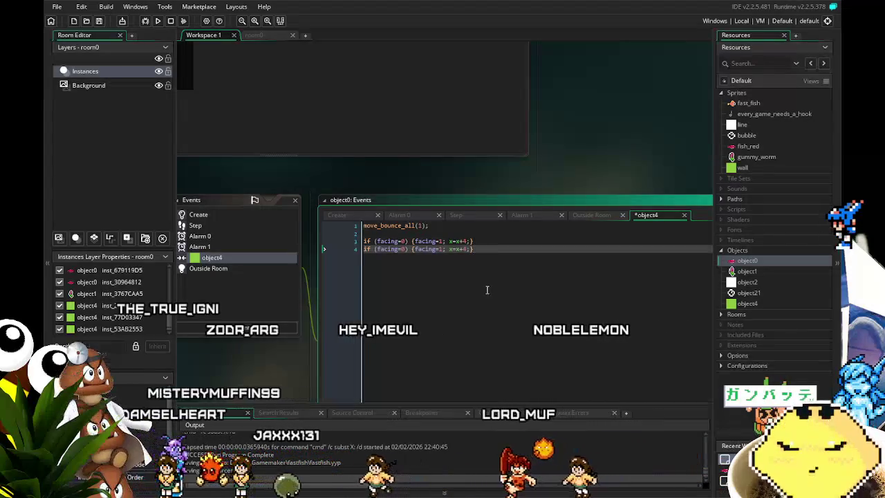
{"action": "key", "text": "Delete"}
{"action": "type", "text": "1"}
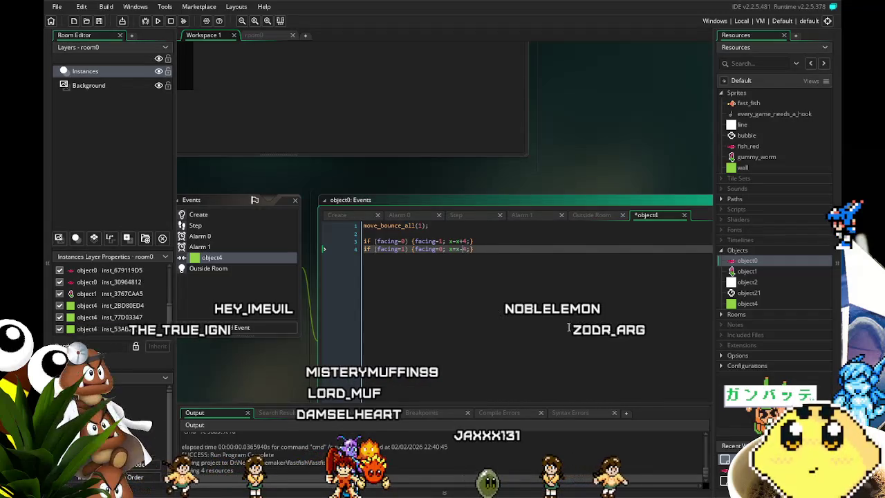
- Tidy the blank lines so move_bounce_all(1) stays on the top line
{"action": "left_click", "coordinate": [366, 249]}
{"action": "key", "text": "Return"}
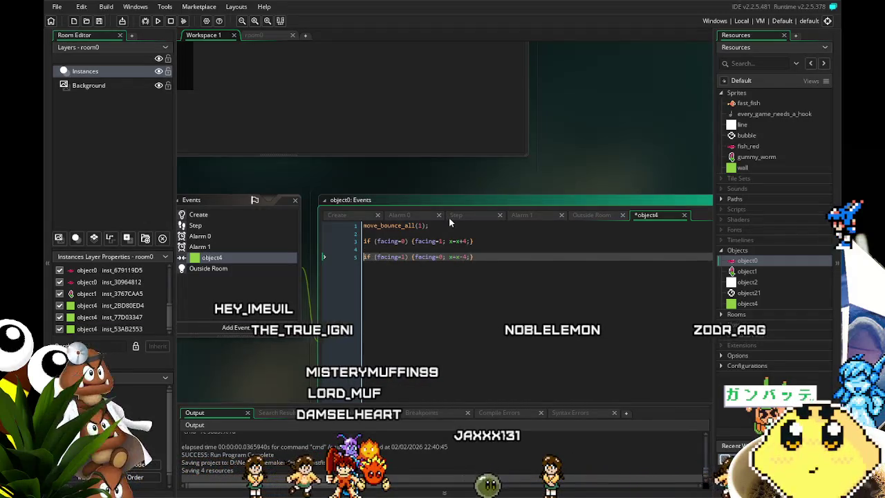
{"action": "key", "text": "ctrl+Home"}
{"action": "key", "text": "shift+End"}
{"action": "key", "text": "Delete"}
{"action": "key", "text": "Down"}
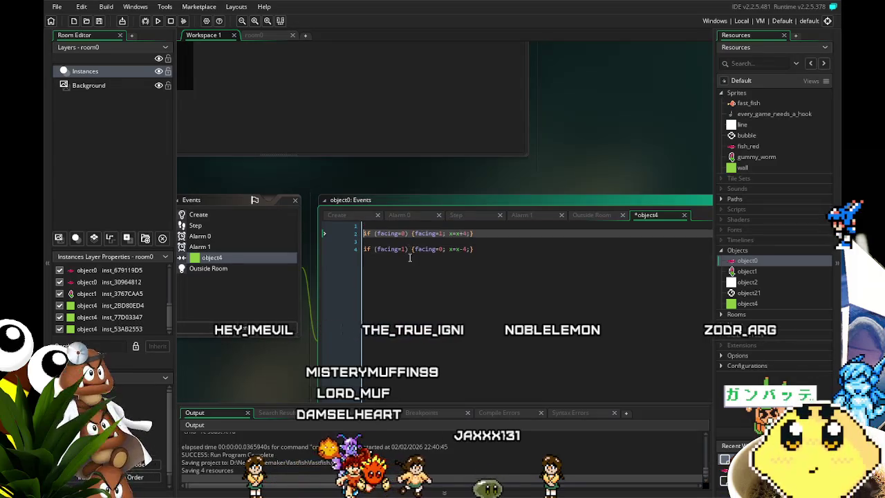
{"action": "key", "text": "Delete"}
{"action": "key", "text": "ctrl+z"}
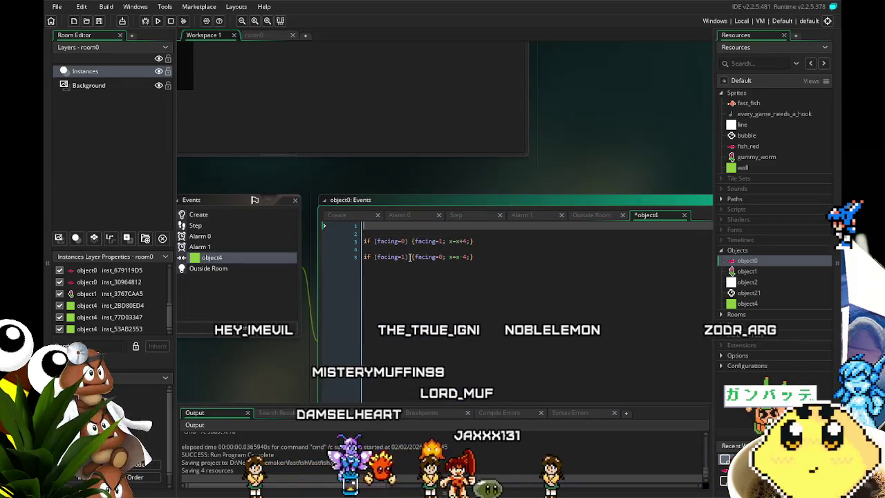
{"action": "type", "text": "sp"}
{"action": "key", "text": "BackSpace"}
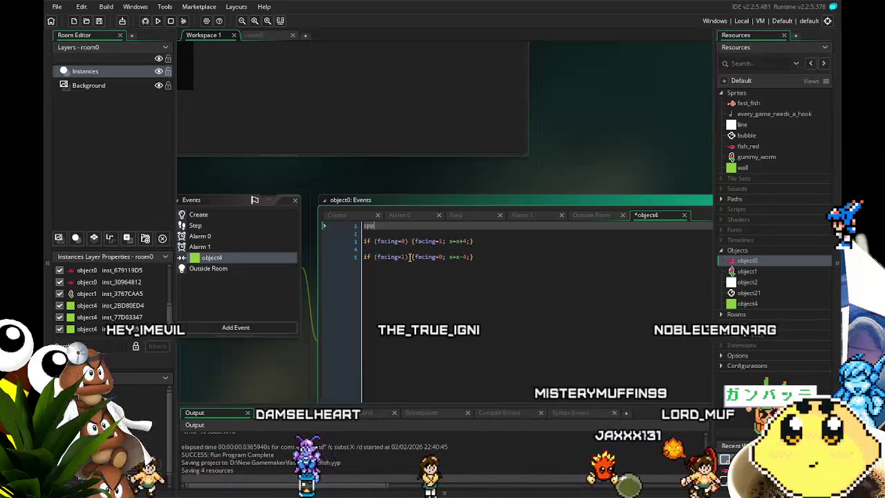
{"action": "key", "text": "ctrl+d"}
{"action": "key", "text": "ctrl+d"}
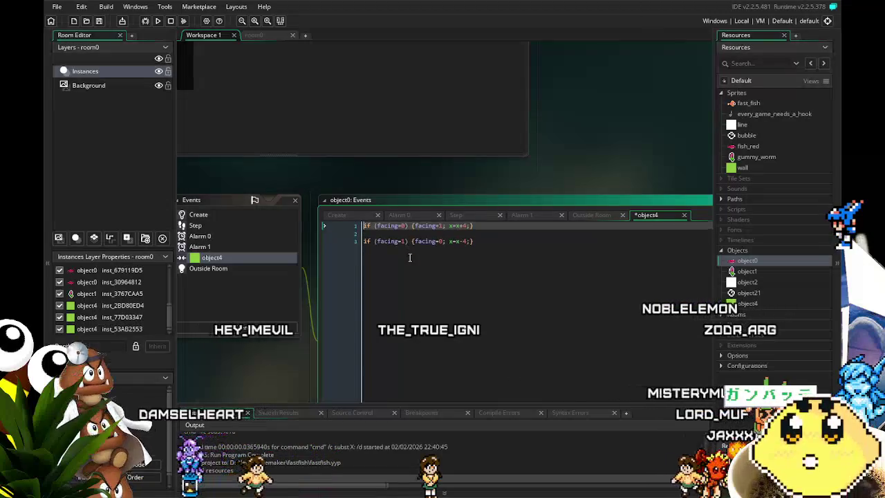
{"action": "key", "text": "ctrl+z"}
{"action": "key", "text": "ctrl+z"}
{"action": "key", "text": "ctrl+z"}
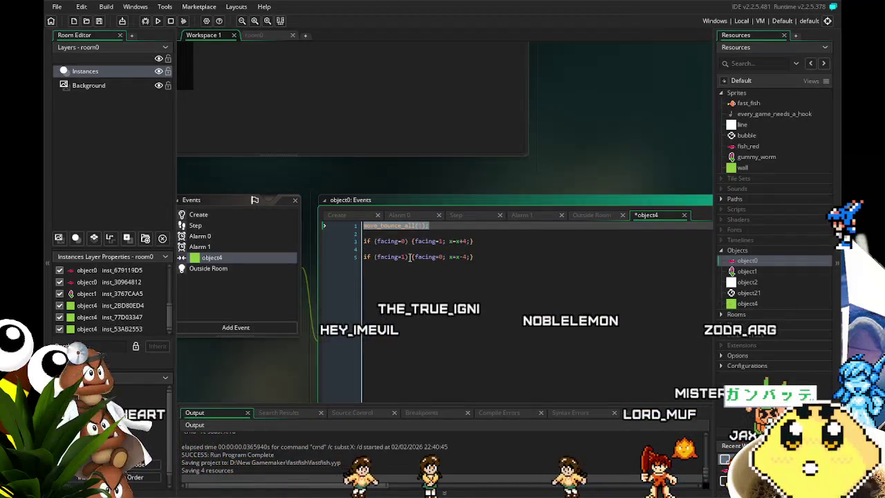
{"action": "left_click", "coordinate": [464, 257]}
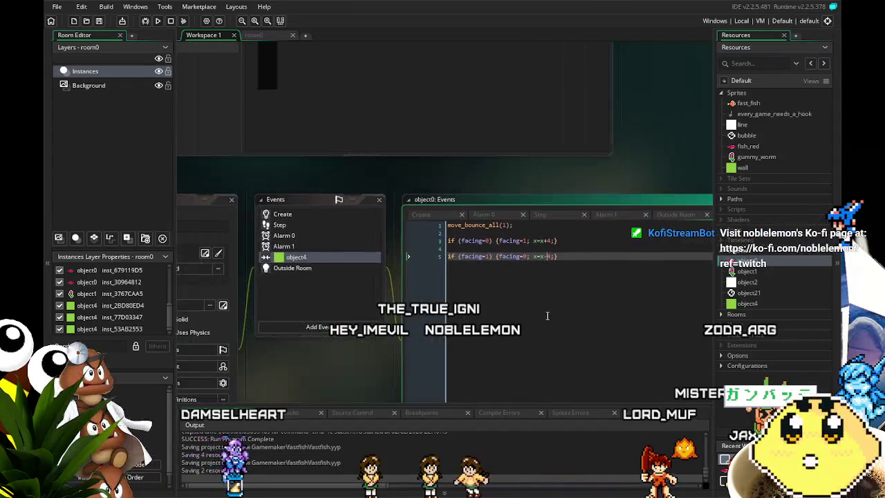
{"action": "left_click", "coordinate": [158, 21]}
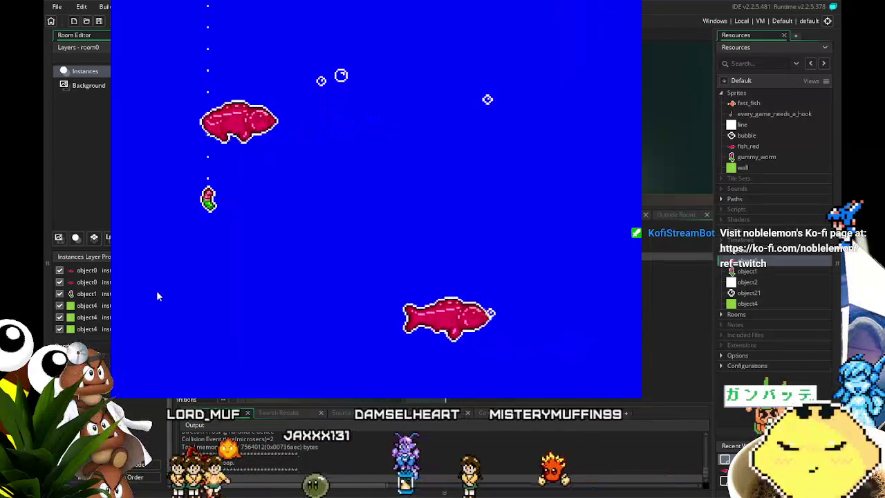
{"action": "key", "text": "Right"}
{"action": "key", "text": "Right"}
{"action": "key", "text": "Down"}
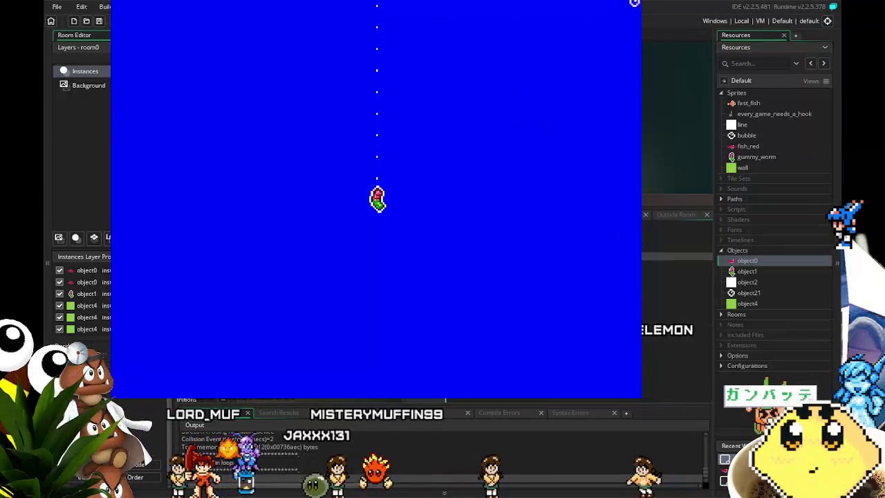
{"action": "key", "text": "Escape"}
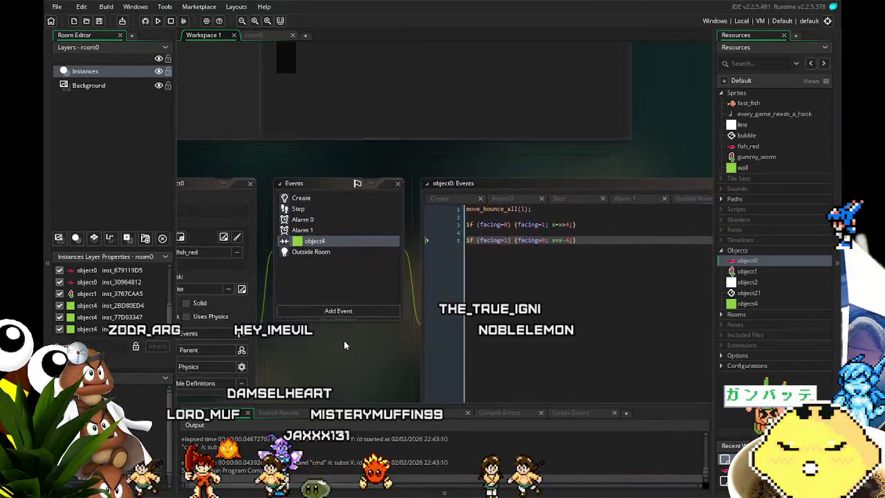
- Check the random roll lines in object0's Create code
{"action": "left_click", "coordinate": [321, 201]}
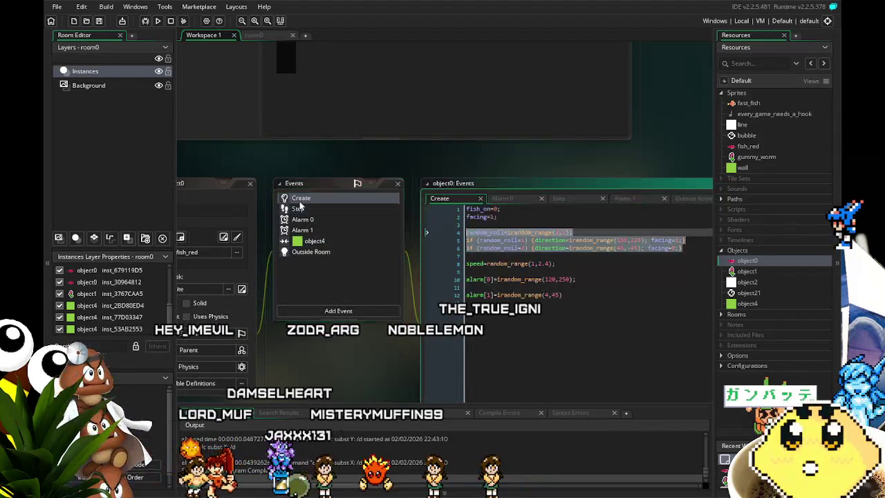
{"action": "left_click", "coordinate": [501, 341]}
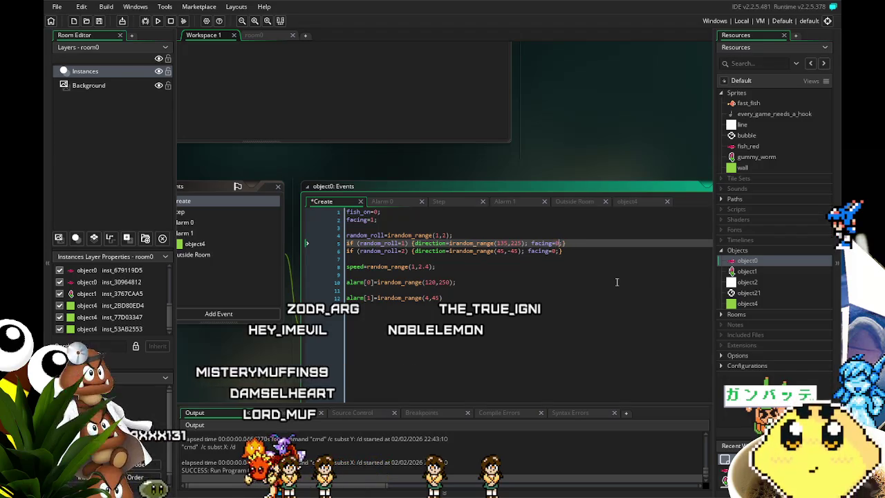
{"action": "key", "text": "Down"}
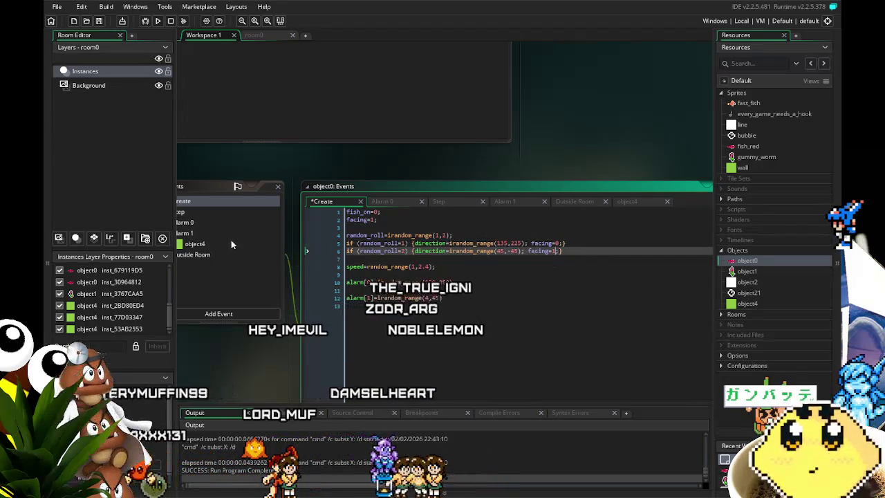
{"action": "left_click", "coordinate": [234, 243]}
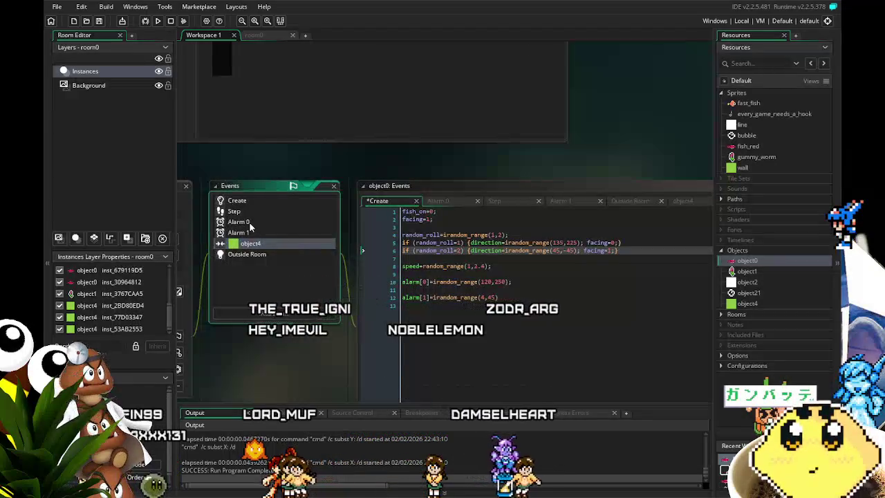
- Make Alarm 0 set facing=0 for the 135–225 roll and facing=1 for 45 to -45, then run
{"action": "left_click", "coordinate": [249, 224]}
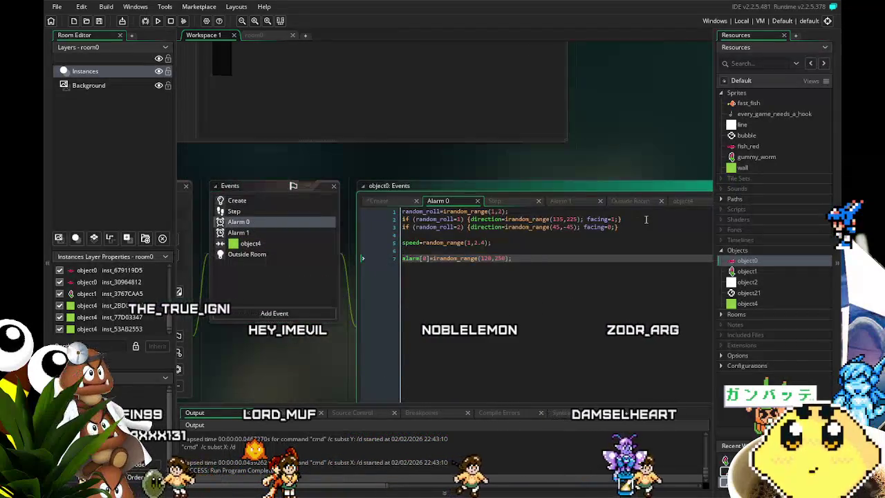
{"action": "type", "text": "0"}
{"action": "key", "text": "Down"}
{"action": "key", "text": "Left"}
{"action": "key", "text": "Left"}
{"action": "key", "text": "BackSpace"}
{"action": "type", "text": "1"}
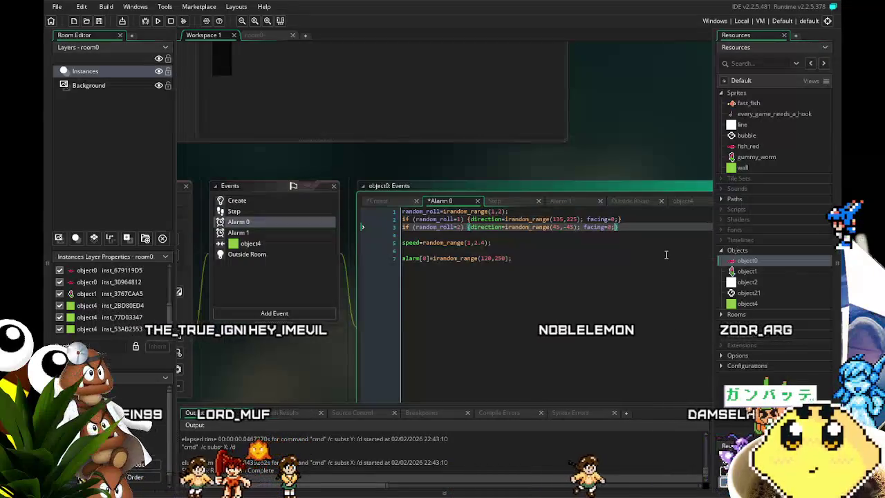
{"action": "left_click", "coordinate": [145, 21]}
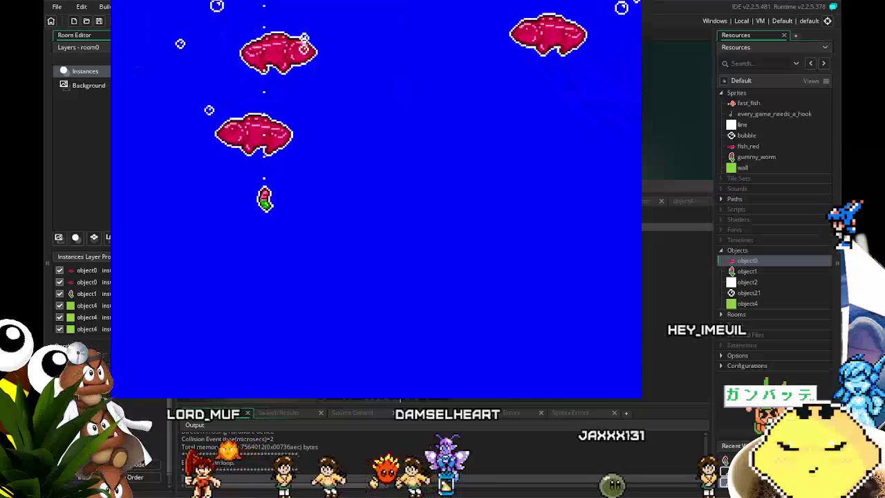
- Swing the hook left and right and lower it, then pan back to the object0 Events panel
{"action": "key", "text": "Right"}
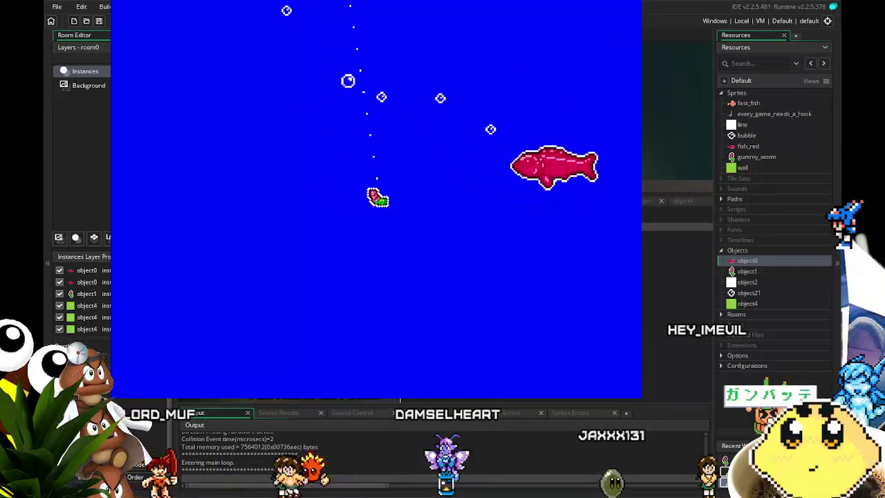
{"action": "key", "text": "Left"}
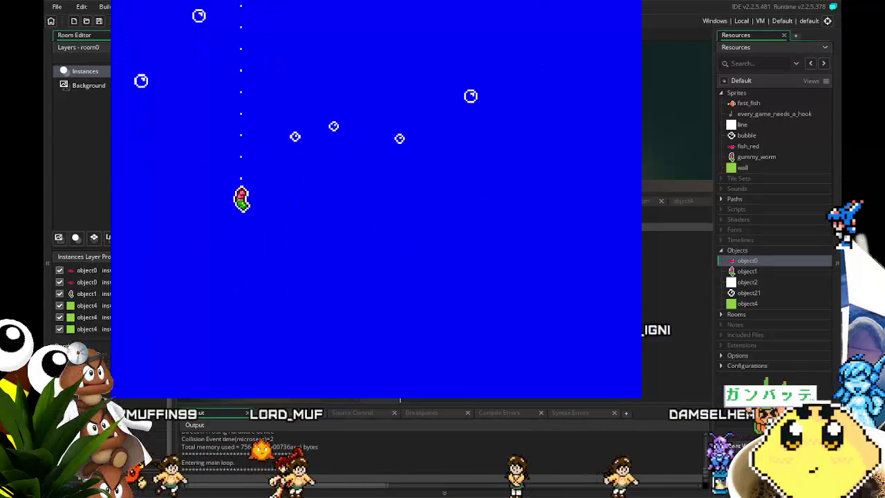
{"action": "key", "text": "Right"}
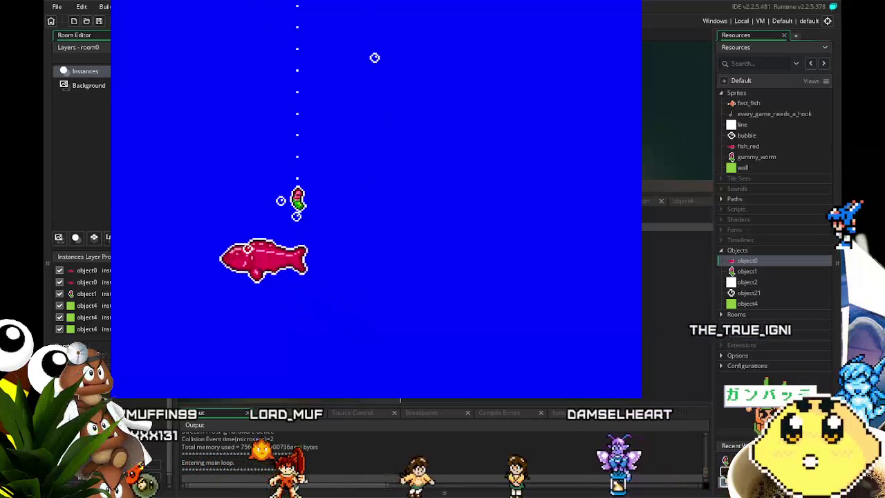
{"action": "key", "text": "Left"}
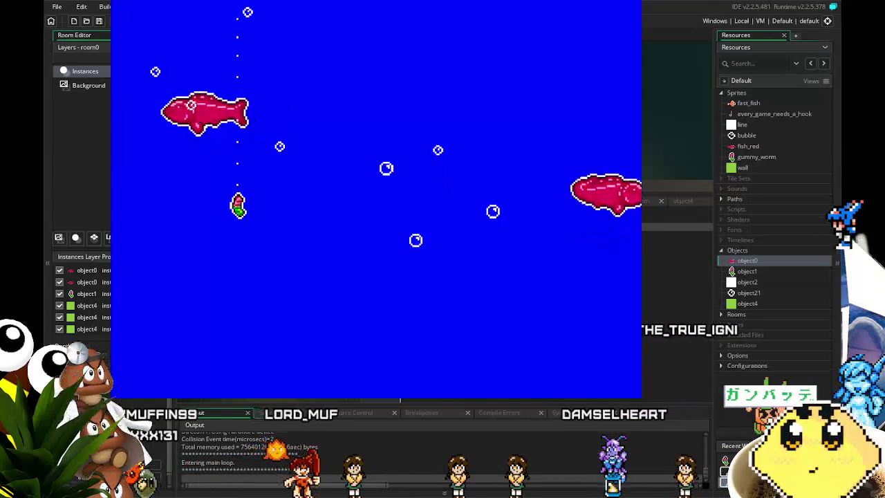
{"action": "key", "text": "Right"}
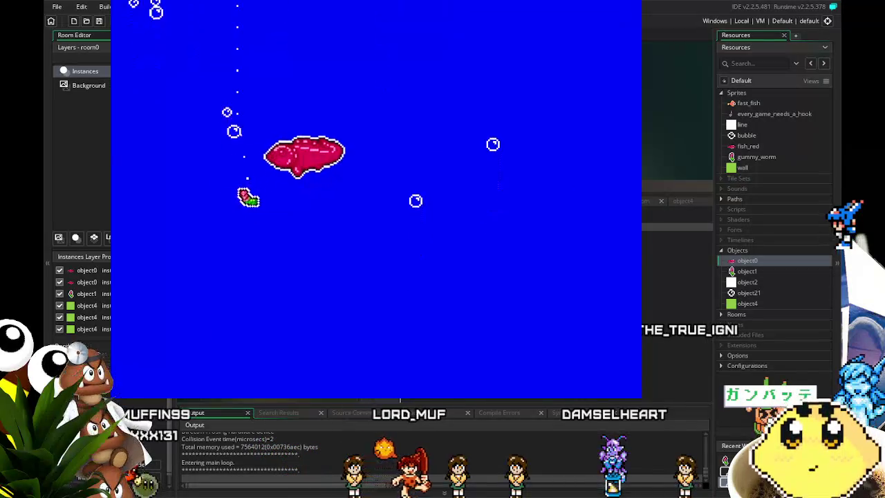
{"action": "key", "text": "Left"}
{"action": "key", "text": "Right"}
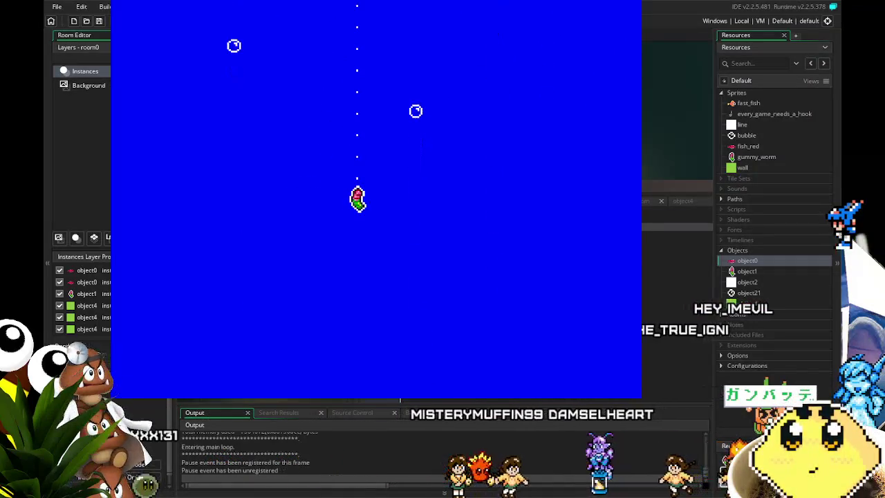
{"action": "key", "text": "Down"}
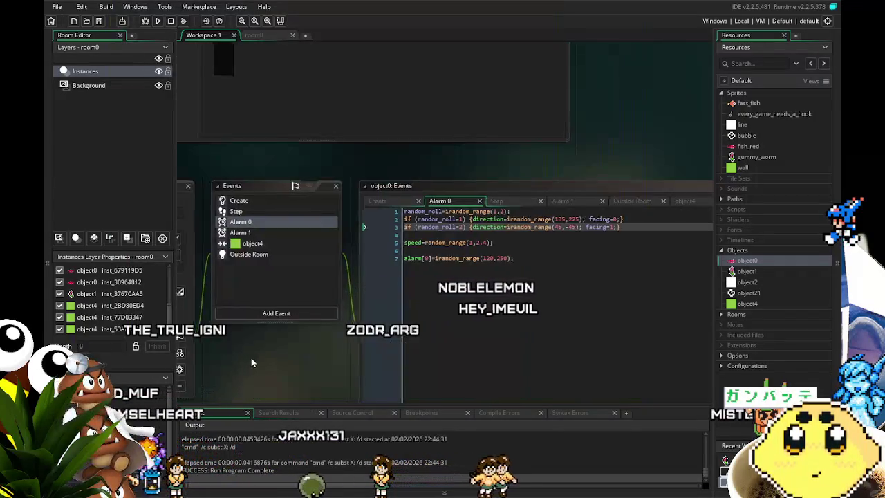
{"action": "mouse_move", "coordinate": [251, 358]}
{"action": "left_mouse_down"}
{"action": "mouse_move", "coordinate": [326, 360]}
{"action": "mouse_move", "coordinate": [399, 338]}
{"action": "mouse_move", "coordinate": [342, 338]}
{"action": "left_mouse_up"}
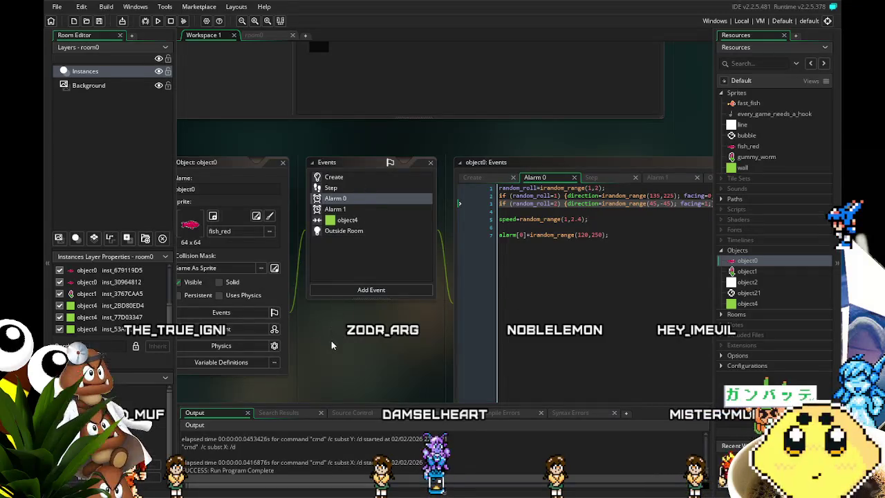
- Save, then change the object4 collision code's x step from 4 to 1
{"action": "left_click_drag", "start_coordinate": [332, 345], "coordinate": [315, 348]}
{"action": "left_click", "coordinate": [327, 227]}
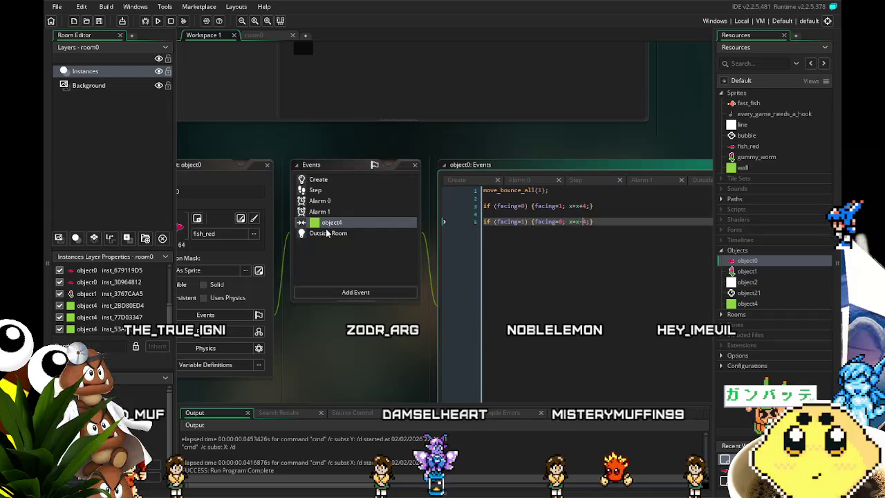
{"action": "left_click", "coordinate": [99, 21]}
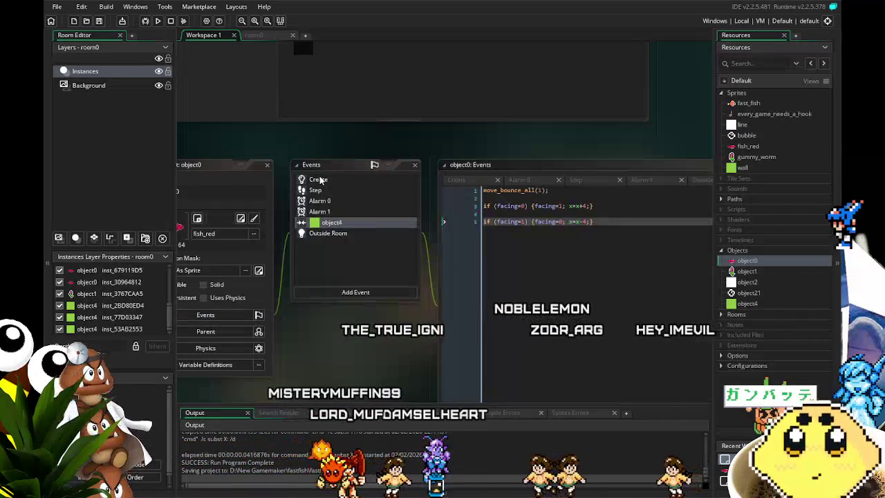
{"action": "scroll", "coordinate": [329, 360], "scroll_direction": "left", "scroll_amount": 1}
{"action": "scroll", "coordinate": [329, 359], "scroll_direction": "left", "scroll_amount": 1}
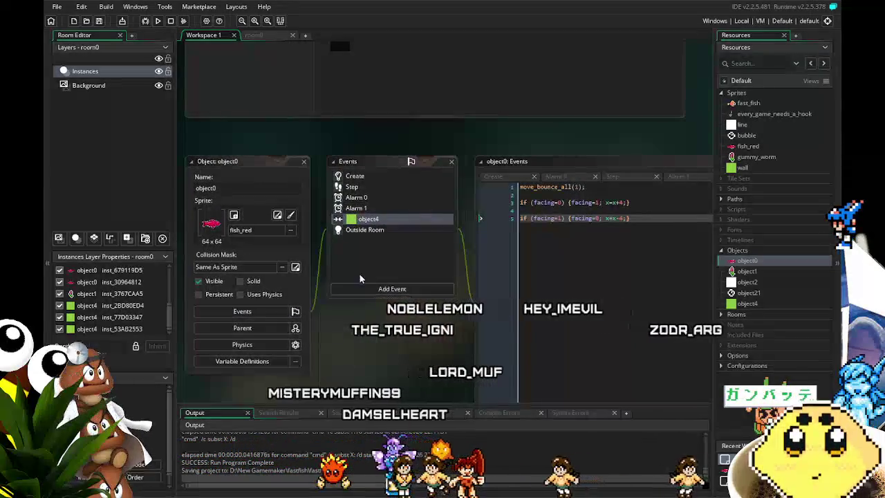
{"action": "left_click", "coordinate": [376, 219]}
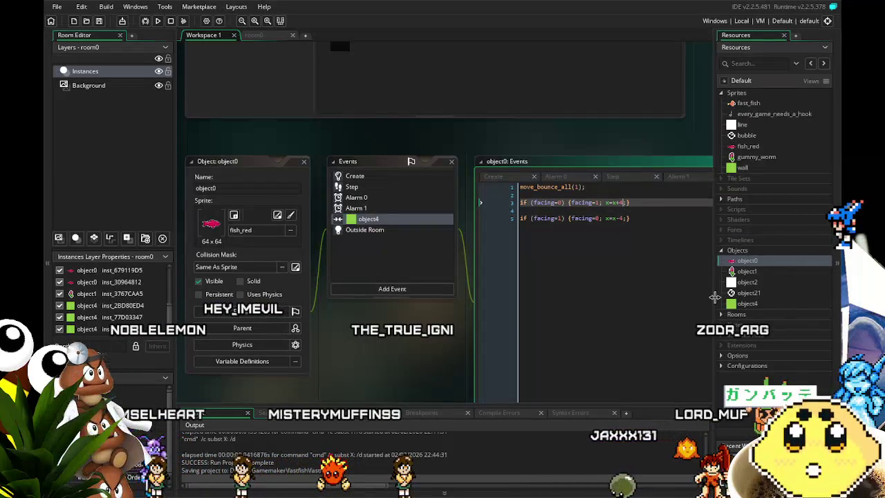
{"action": "type", "text": "1;"}
{"action": "key", "text": "Down"}
{"action": "key", "text": "Down"}
{"action": "key", "text": "BackSpace"}
{"action": "key", "text": "BackSpace"}
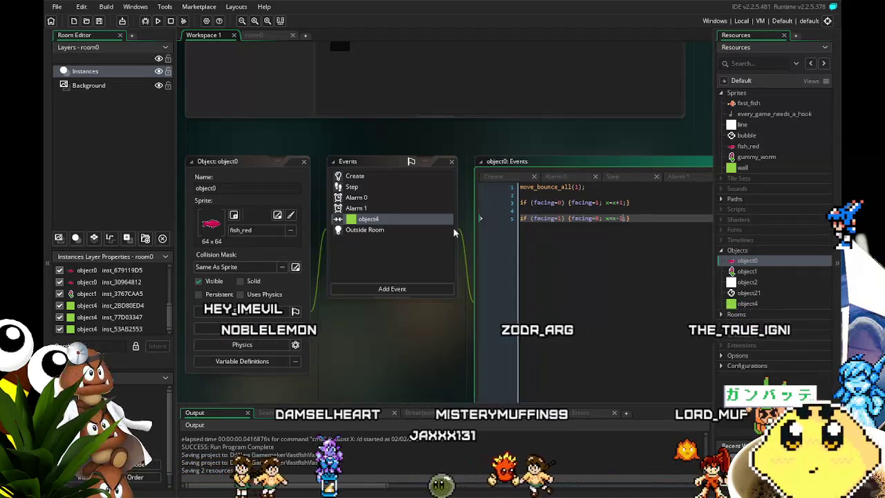
- Move the facing assignments after the x±1 moves on lines 3 and 5, then run with F5
{"action": "double_click", "coordinate": [621, 219]}
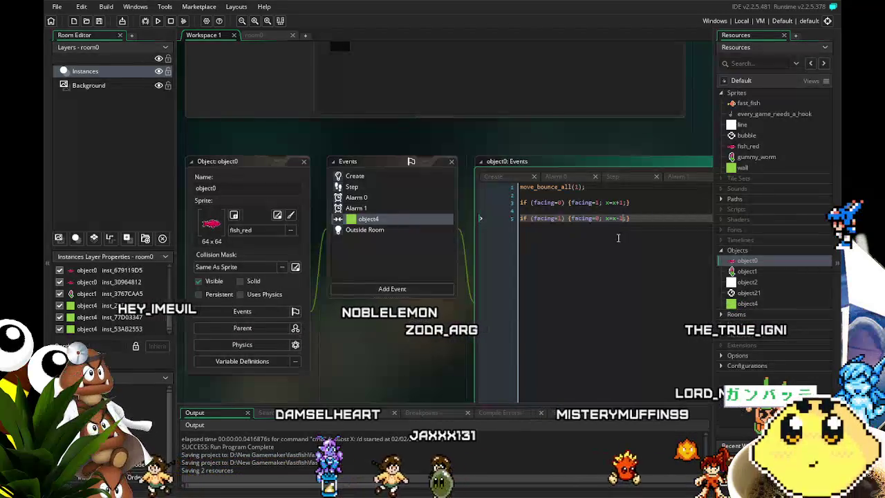
{"action": "left_click_drag", "start_coordinate": [582, 269], "coordinate": [532, 283]}
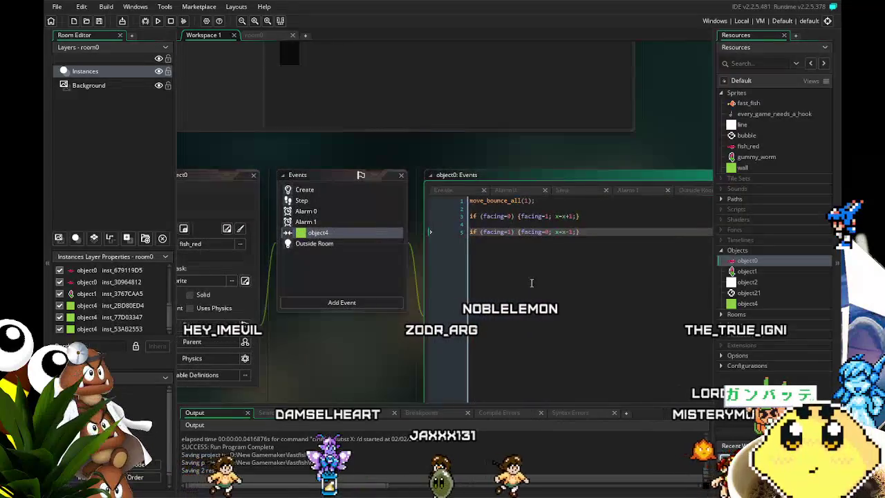
{"action": "left_click_drag", "start_coordinate": [556, 215], "coordinate": [520, 219]}
{"action": "key", "text": "BackSpace"}
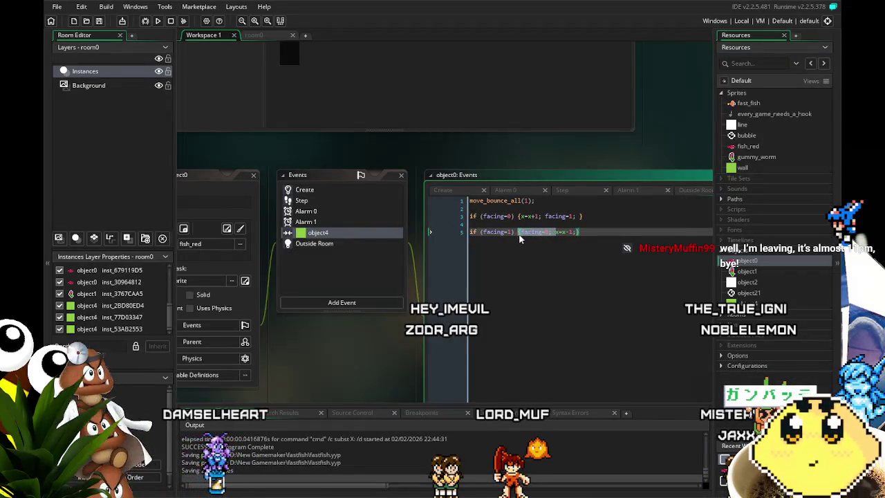
{"action": "key", "text": "BackSpace"}
{"action": "type", "text": "facing=0;"}
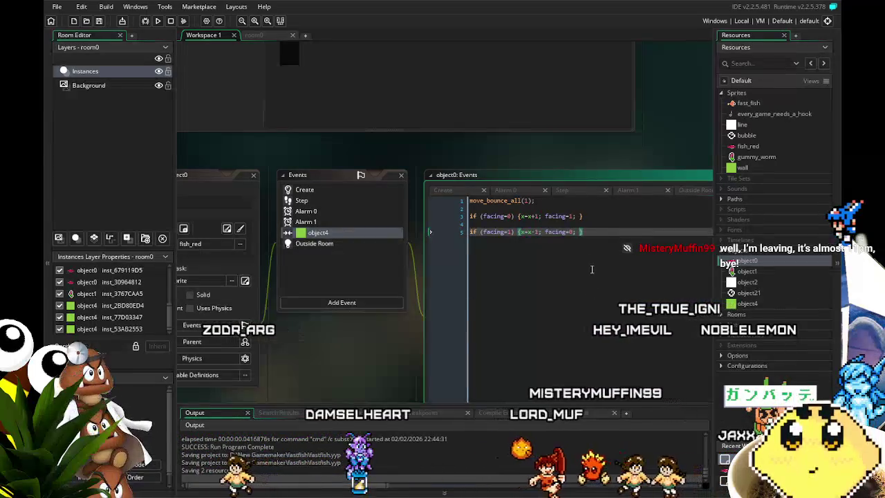
{"action": "key", "text": "Left"}
{"action": "key", "text": "BackSpace"}
{"action": "key", "text": "Up"}
{"action": "key", "text": "Up"}
{"action": "key", "text": "Delete"}
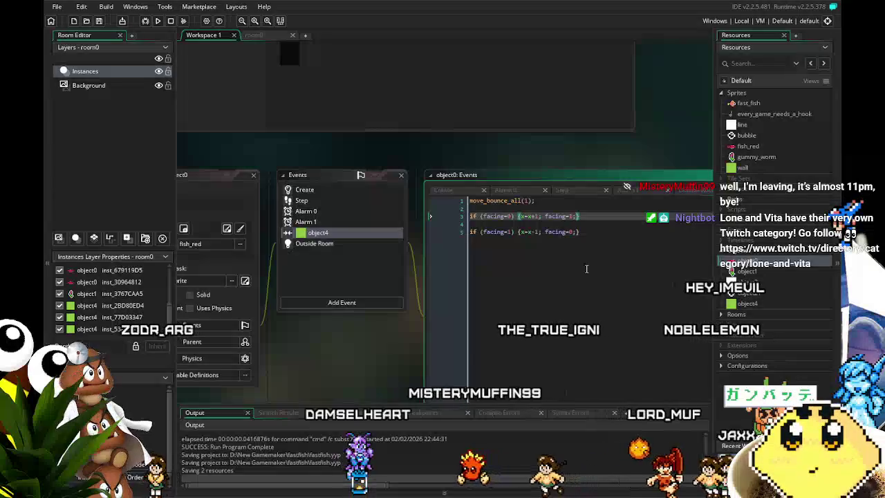
{"action": "left_click", "coordinate": [588, 264]}
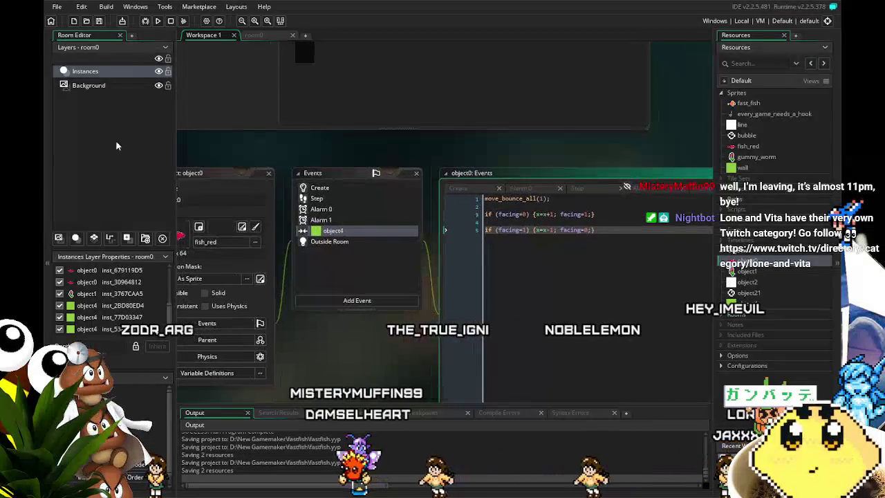
{"action": "key", "text": "F5"}
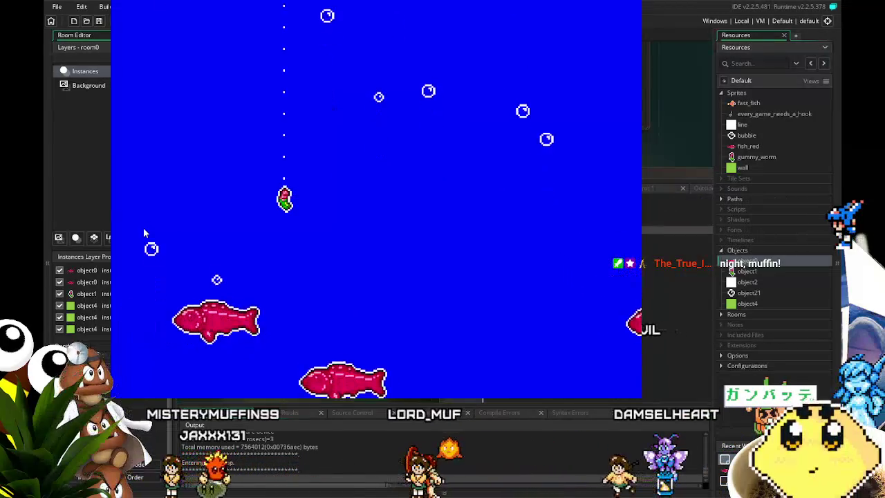
- Steer the hook onto a red fish and reel it up to the surface
{"action": "key", "text": "Right"}
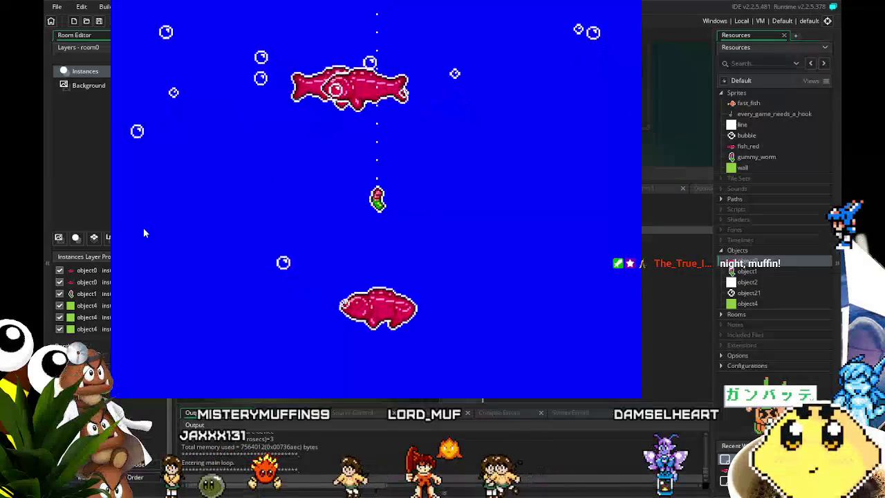
{"action": "key", "text": "Left"}
{"action": "key", "text": "Left"}
{"action": "key", "text": "Right"}
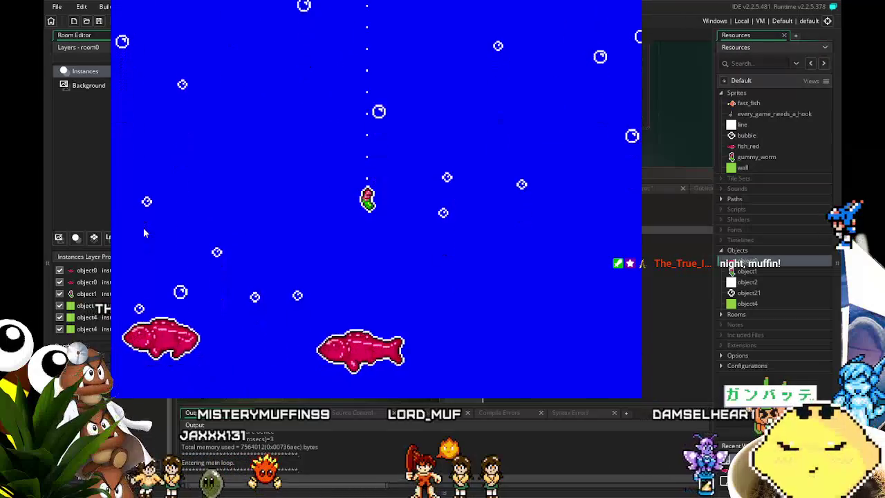
{"action": "key", "text": "Right"}
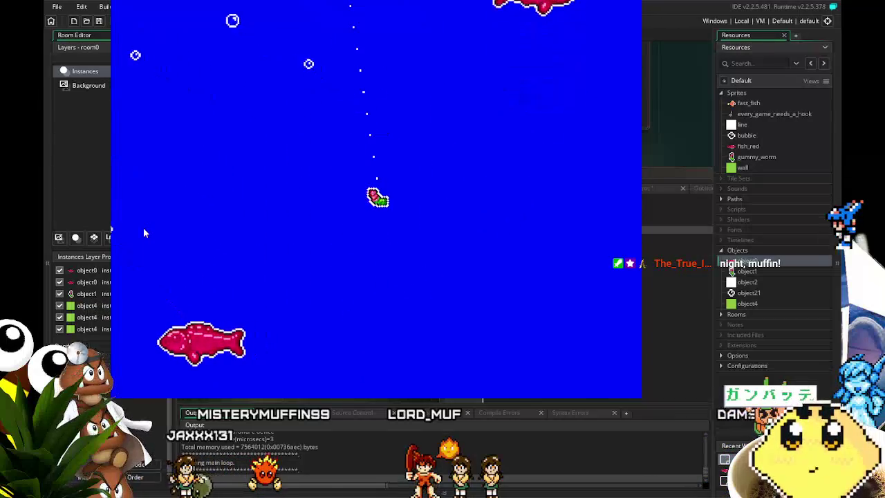
{"action": "key", "text": "Left"}
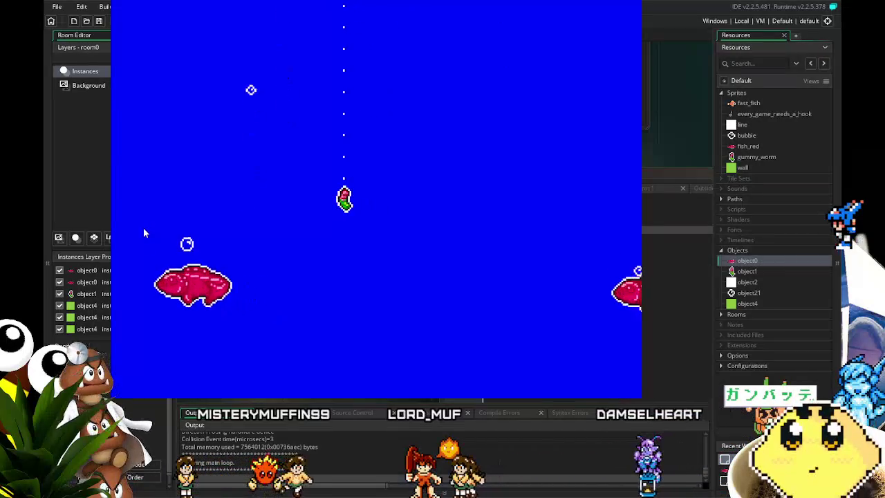
{"action": "key", "text": "Left"}
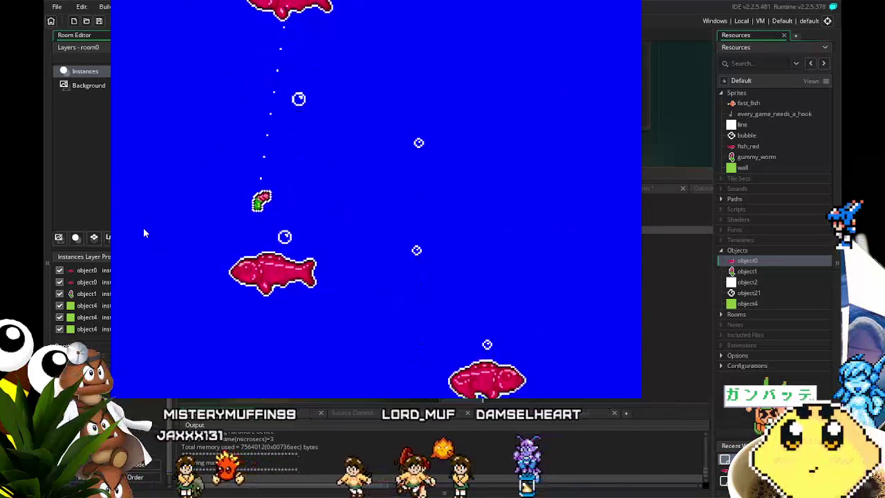
{"action": "key", "text": "Right"}
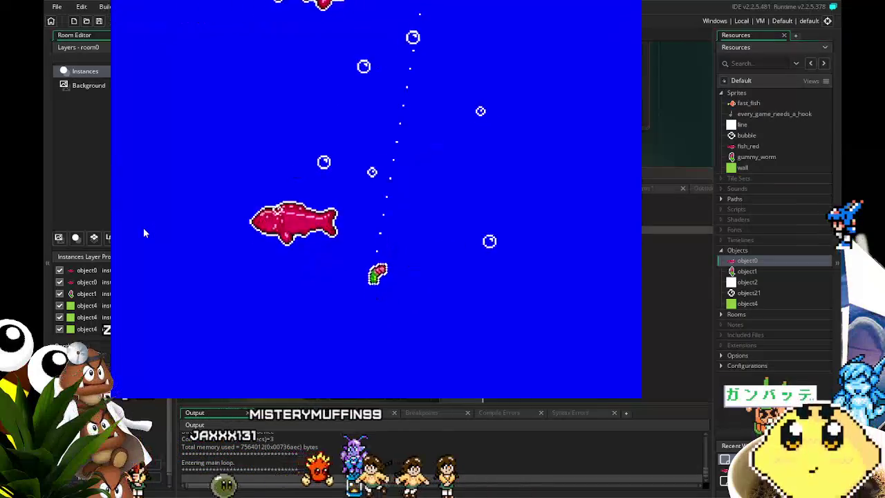
{"action": "key", "text": "Left"}
{"action": "key", "text": "Right"}
{"action": "key", "text": "Down"}
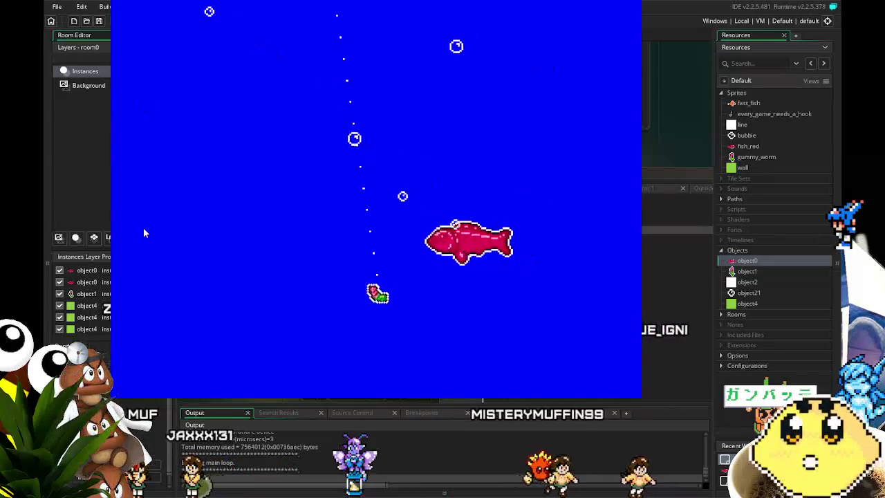
{"action": "key", "text": "Left"}
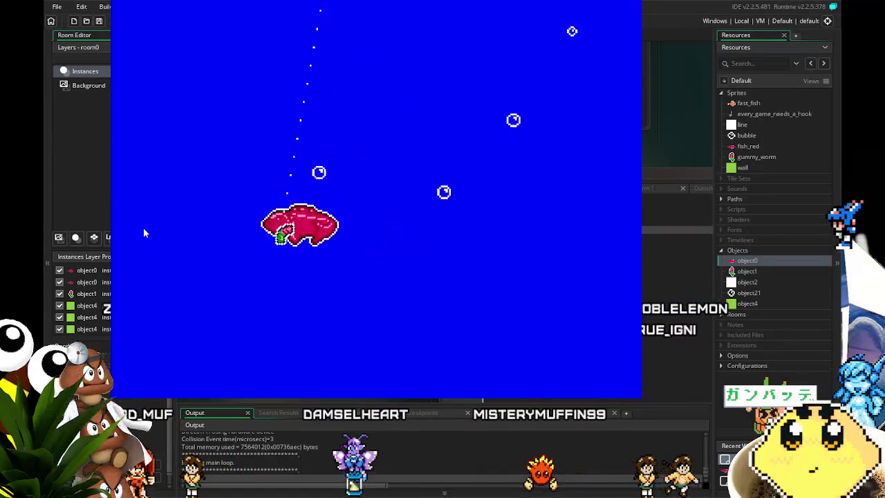
{"action": "key", "text": "Right"}
{"action": "key", "text": "Down"}
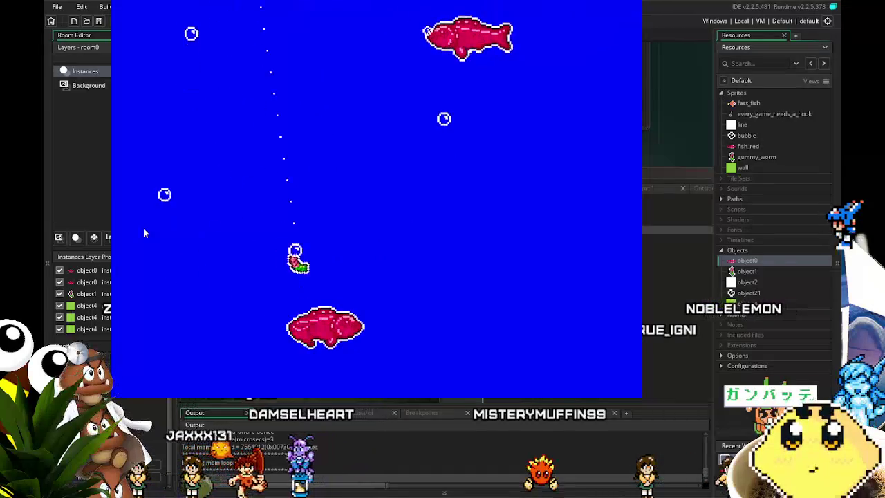
{"action": "key", "text": "Up"}
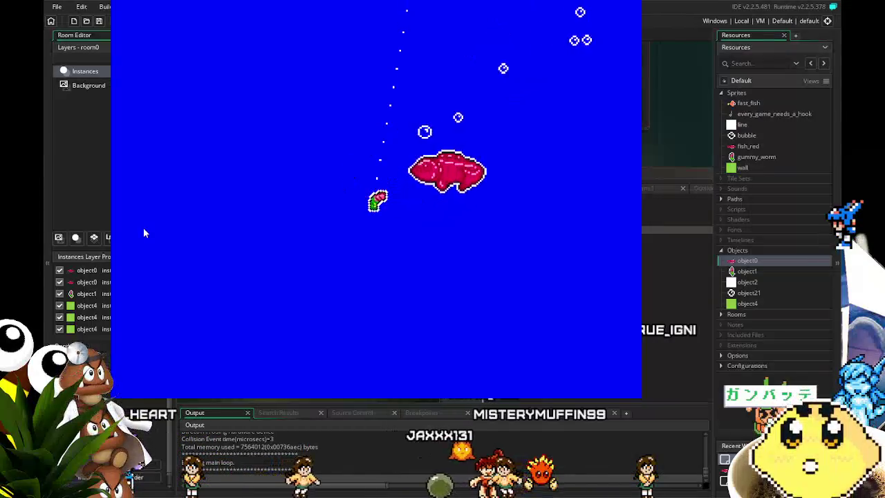
{"action": "key", "text": "Left"}
{"action": "key", "text": "Right"}
{"action": "key", "text": "Left"}
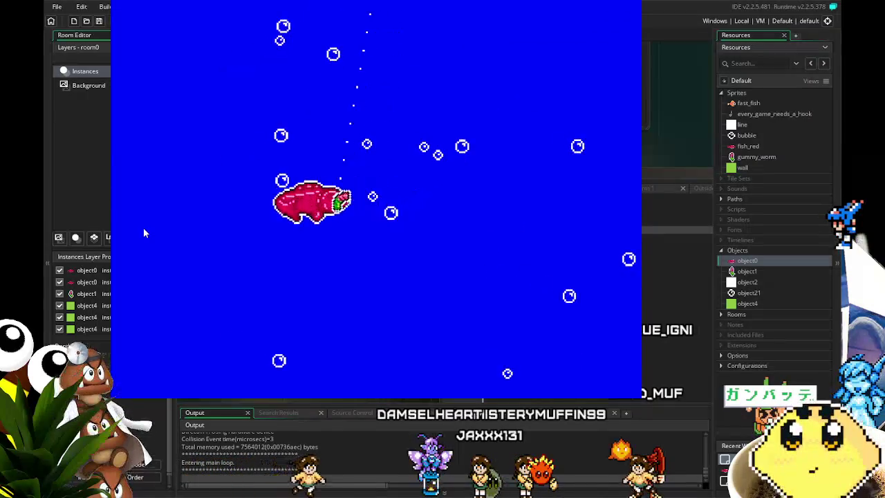
{"action": "key", "text": "Right"}
{"action": "key", "text": "Left"}
{"action": "key", "text": "Up"}
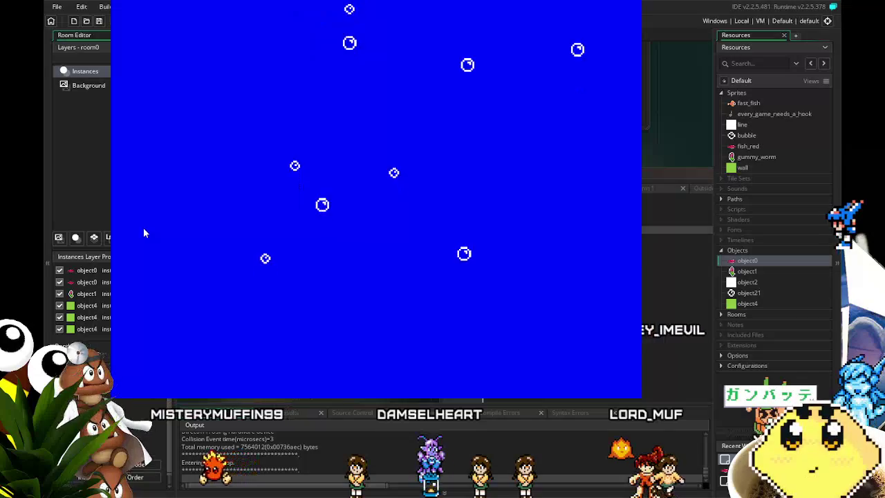
- Drop a fresh hook, chase another fish, then close the game
{"action": "key", "text": "Down"}
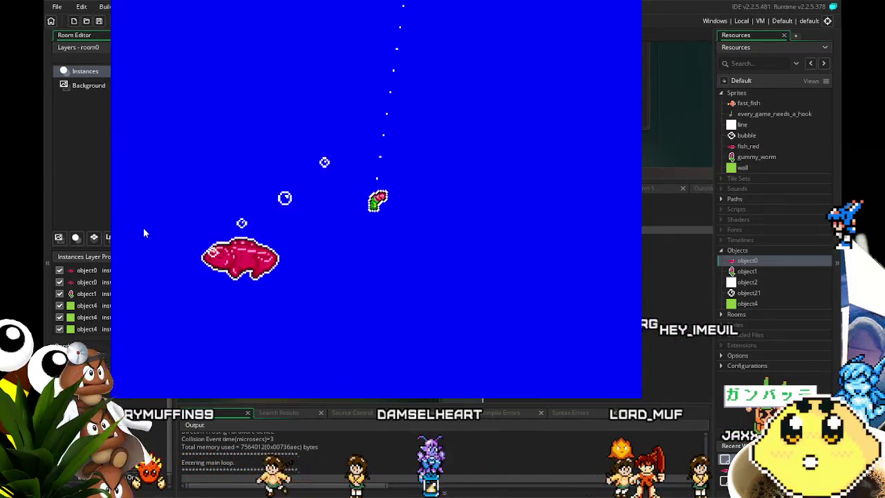
{"action": "key", "text": "Left"}
{"action": "key", "text": "Left"}
{"action": "key", "text": "Right"}
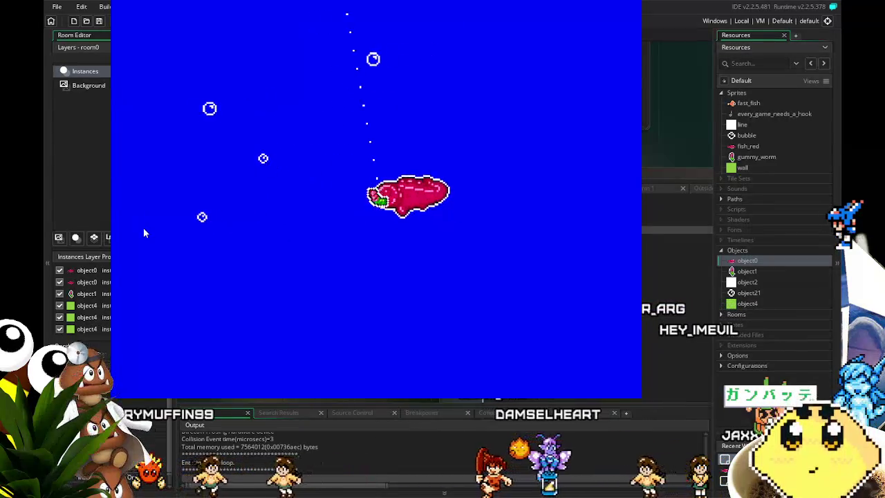
{"action": "key", "text": "Up"}
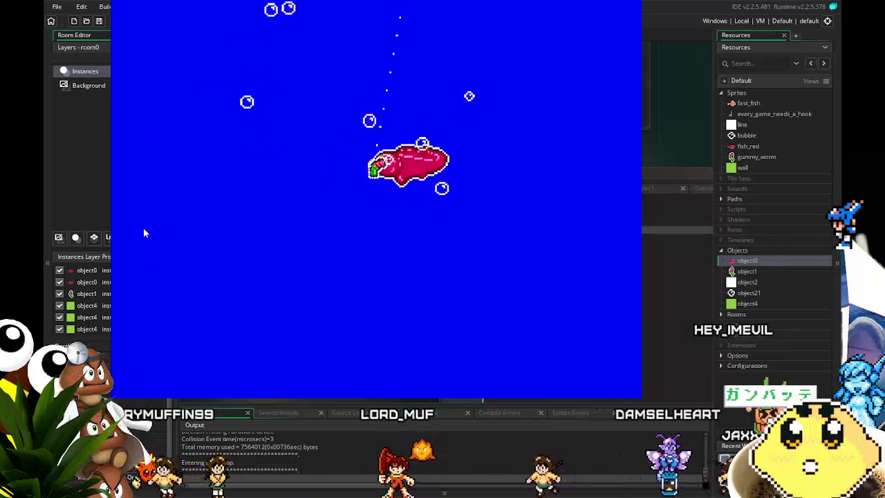
{"action": "key", "text": "Left"}
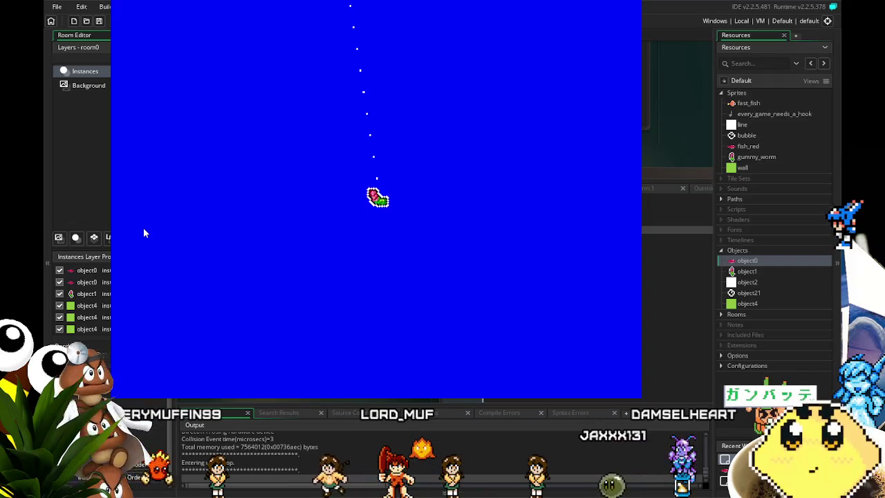
{"action": "key", "text": "Right"}
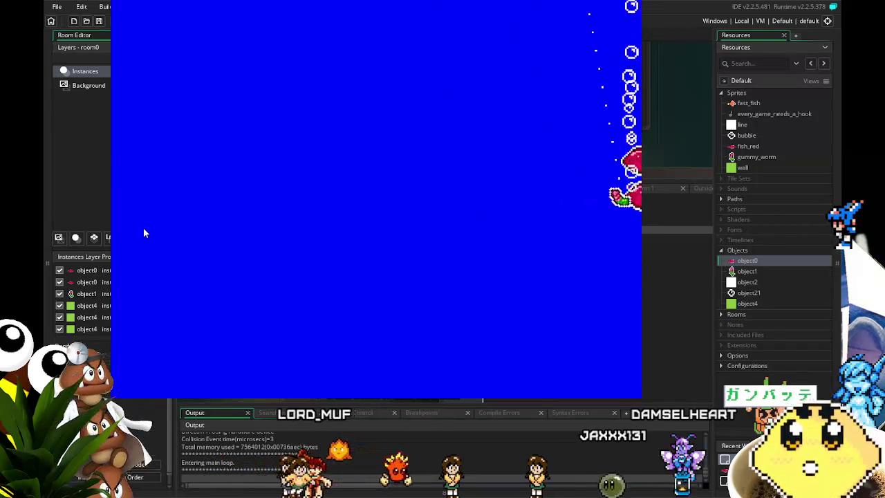
{"action": "key", "text": "Escape"}
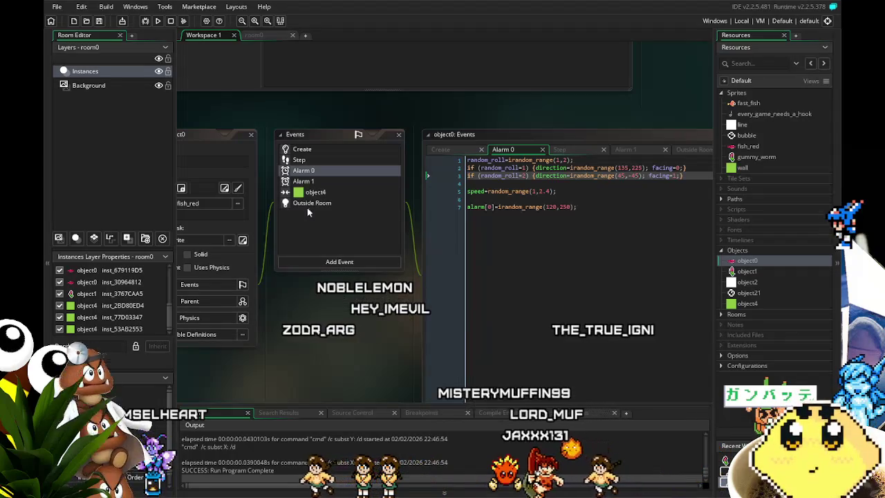
- Read object0's Alarm 1 and Alarm 0 event code, shifting the workspace slightly left
{"action": "left_click", "coordinate": [313, 182]}
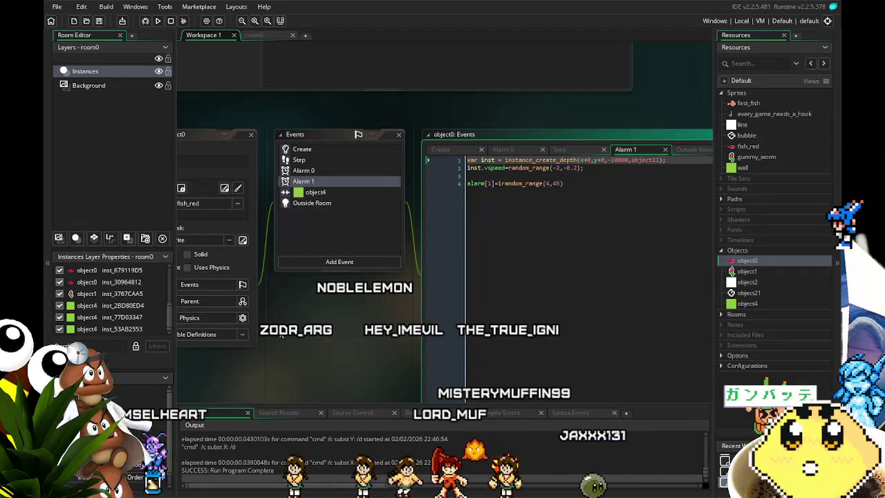
{"action": "left_click", "coordinate": [345, 175]}
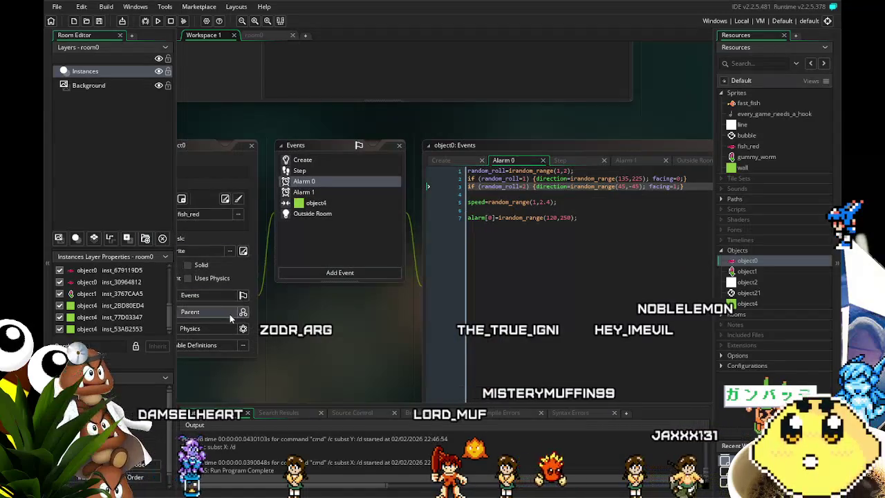
{"action": "left_click_drag", "start_coordinate": [368, 318], "coordinate": [317, 312]}
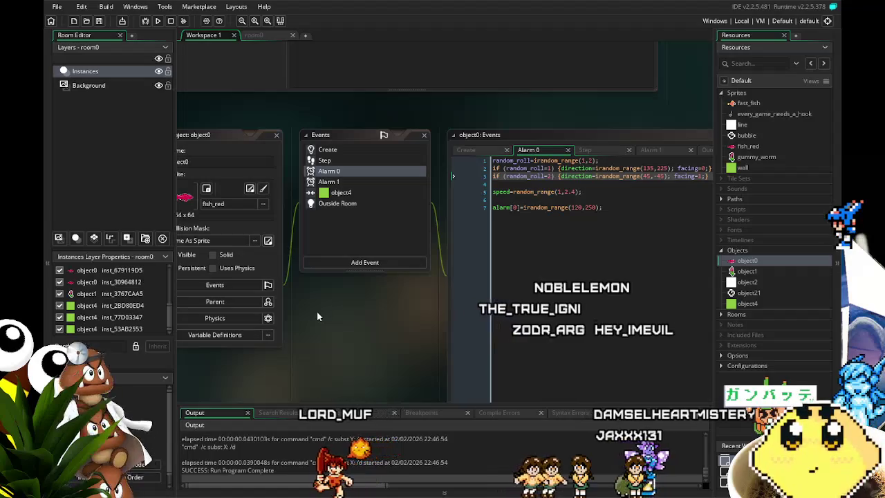
{"action": "left_click_drag", "start_coordinate": [317, 311], "coordinate": [302, 308]}
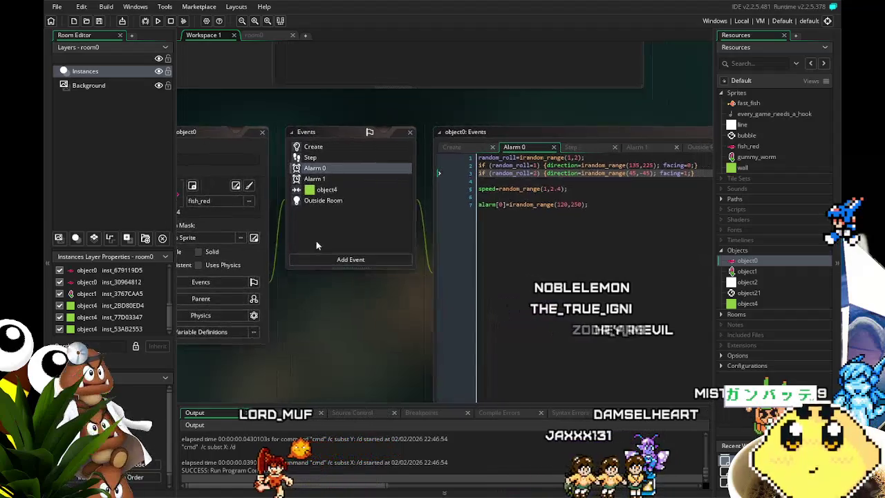
{"action": "left_click", "coordinate": [320, 179]}
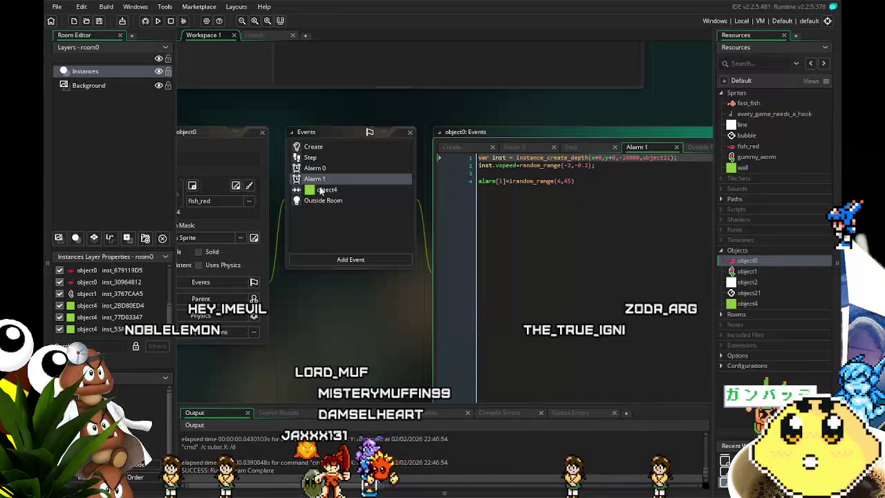
- Read the object4 collision, Outside Room, Create and Step scripts, finishing on the object4 collision
{"action": "left_click", "coordinate": [320, 190]}
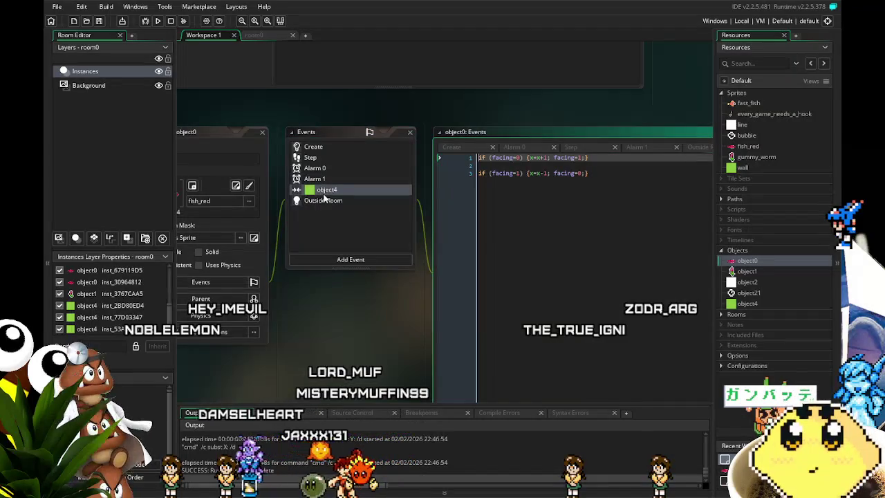
{"action": "left_click", "coordinate": [325, 213]}
{"action": "left_click", "coordinate": [319, 201]}
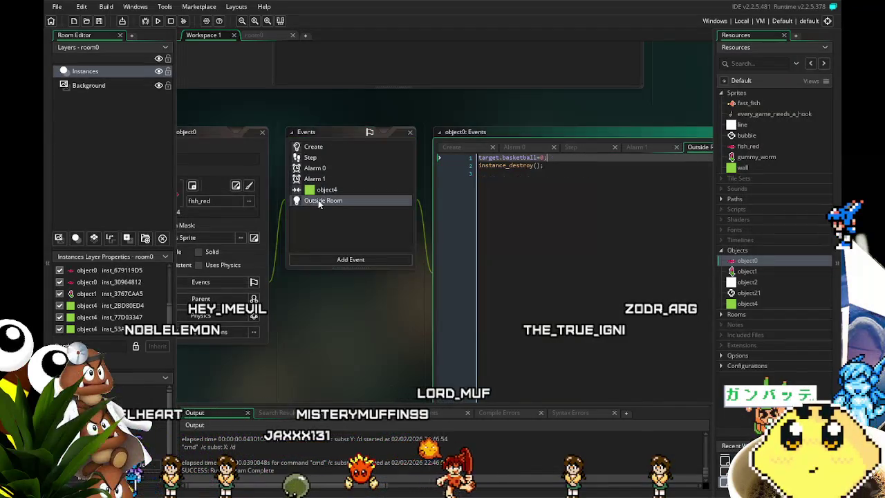
{"action": "left_click", "coordinate": [320, 153]}
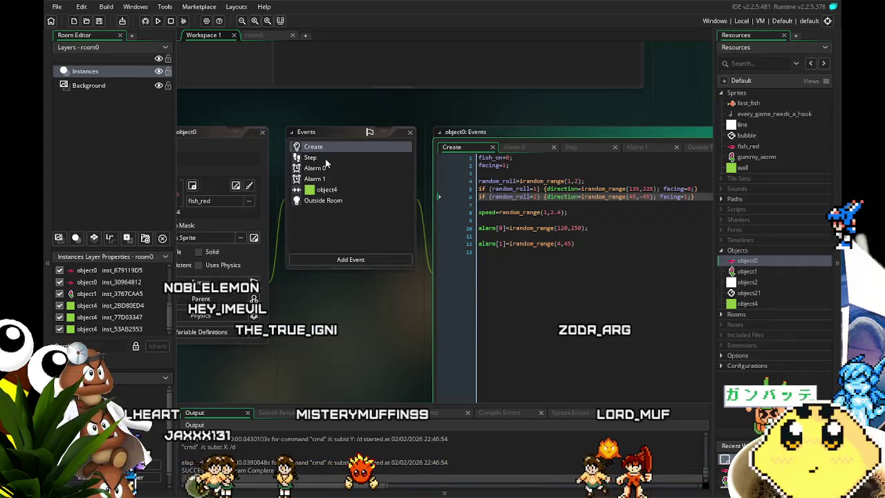
{"action": "left_click", "coordinate": [326, 160]}
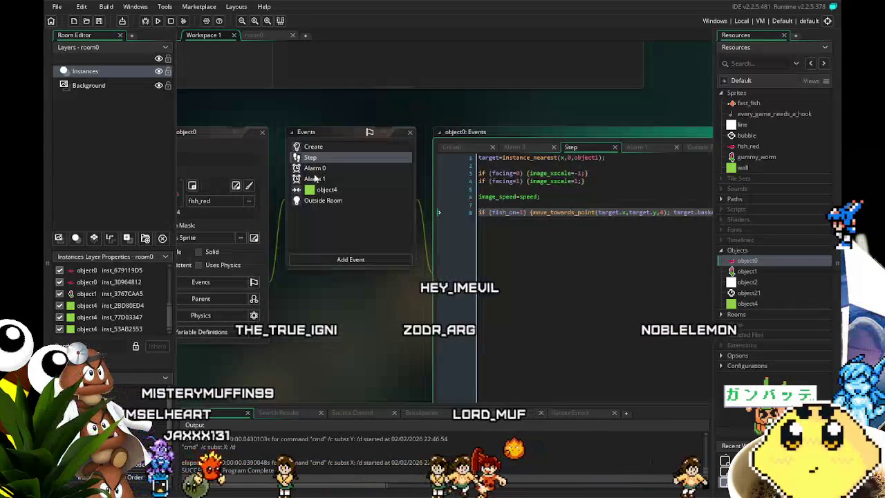
{"action": "left_click", "coordinate": [339, 190]}
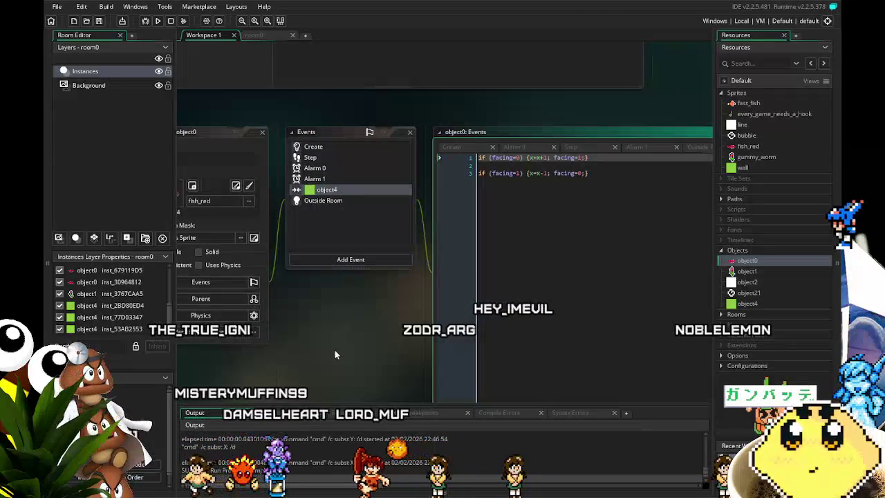
{"action": "left_click_drag", "start_coordinate": [335, 348], "coordinate": [408, 339]}
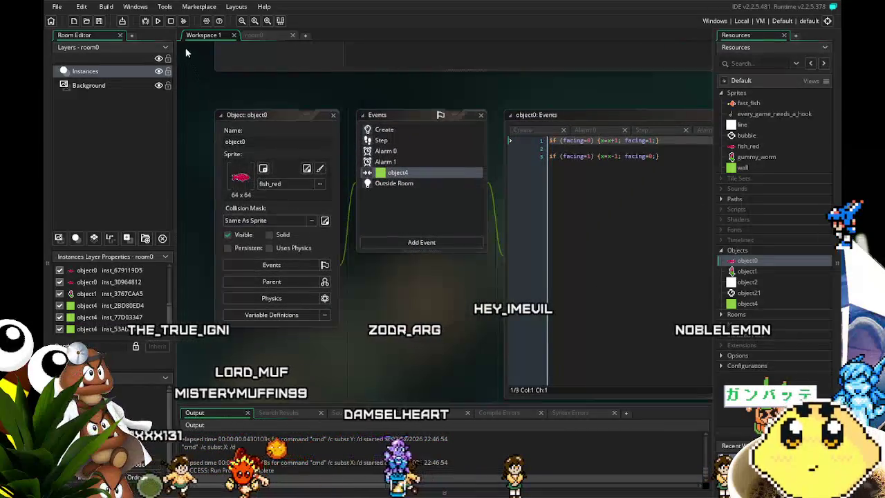
- Test-run the game, save fastfish, then view object0's Create code with its facing rolls
{"action": "left_click", "coordinate": [158, 21]}
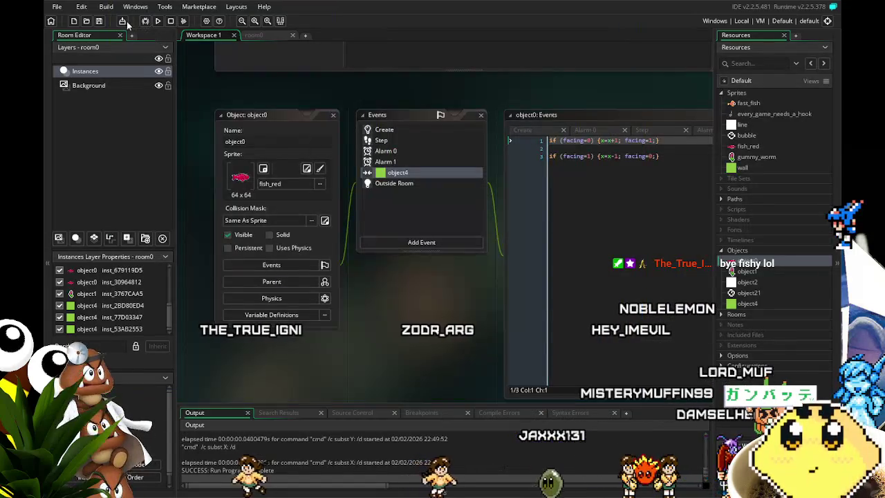
{"action": "left_click", "coordinate": [100, 21]}
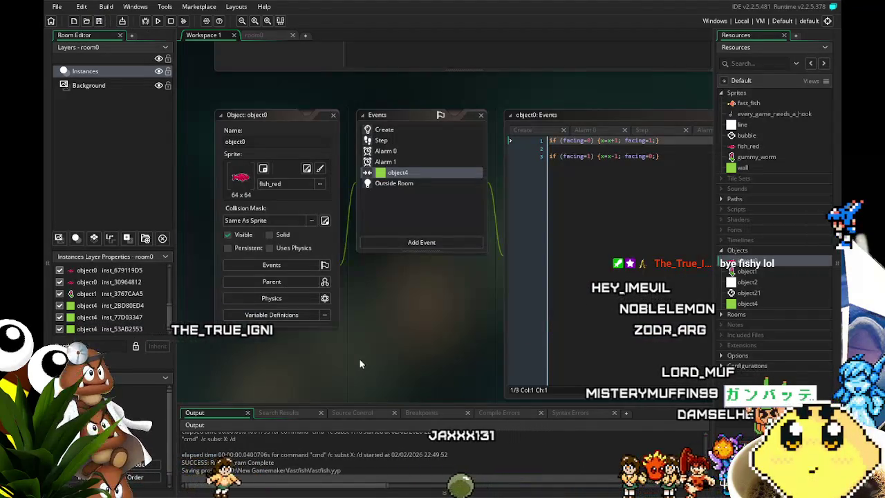
{"action": "left_click", "coordinate": [385, 130]}
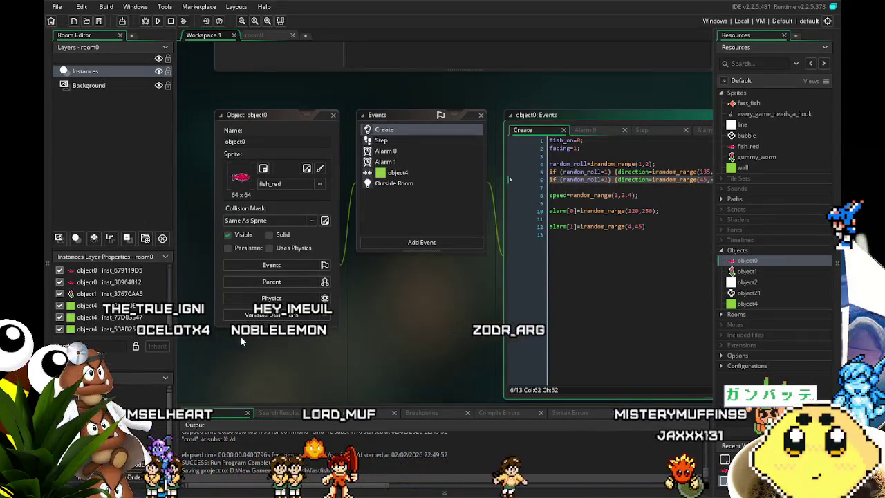
{"action": "left_click_drag", "start_coordinate": [235, 338], "coordinate": [209, 336]}
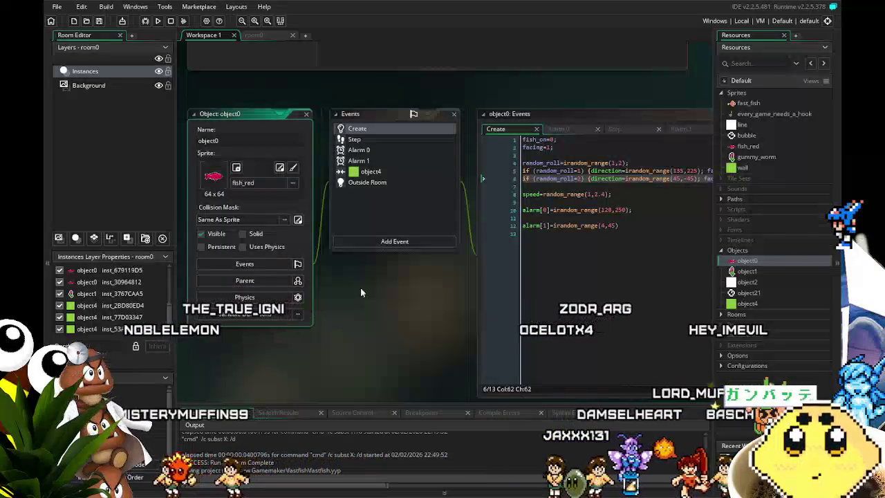
{"action": "left_click_drag", "start_coordinate": [391, 365], "coordinate": [212, 368]}
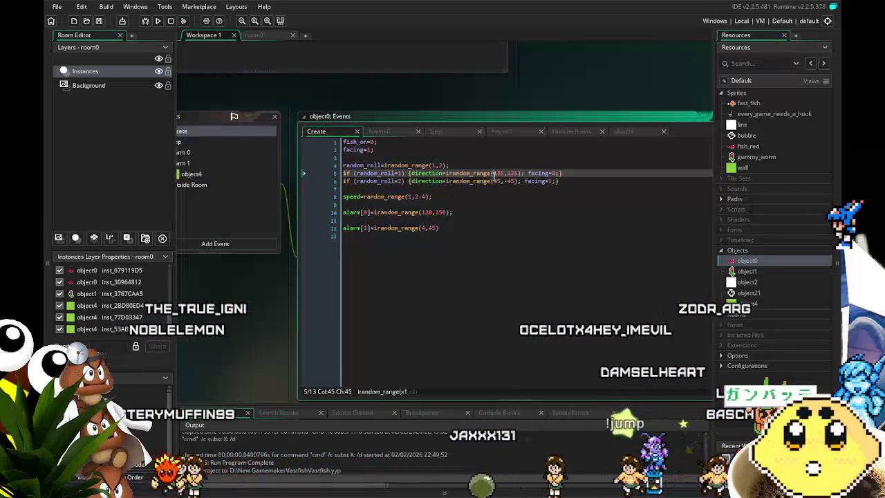
- Scan object0's Create code, then switch via Outside Room to the object4 collision code
{"action": "left_click", "coordinate": [490, 220]}
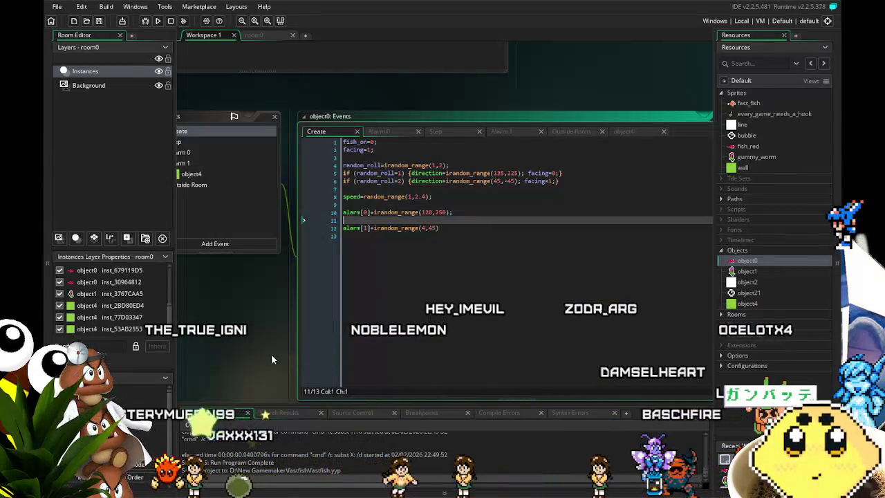
{"action": "left_click_drag", "start_coordinate": [271, 354], "coordinate": [329, 338]}
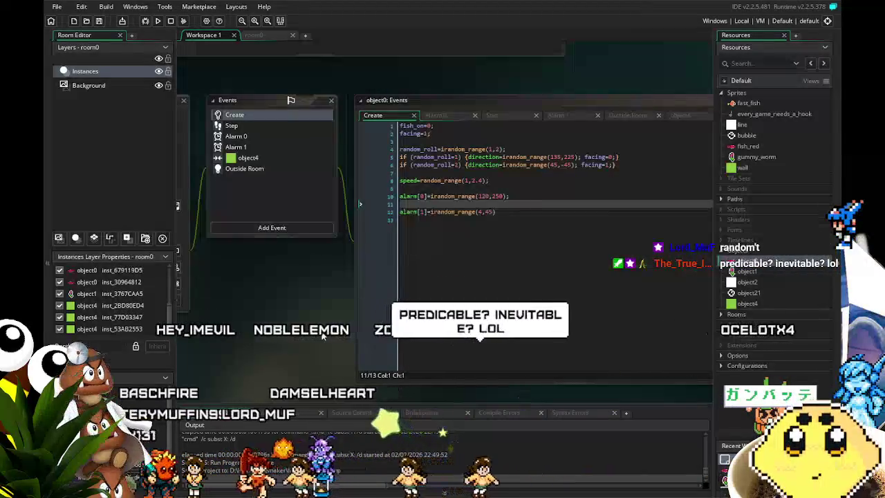
{"action": "left_click", "coordinate": [254, 170]}
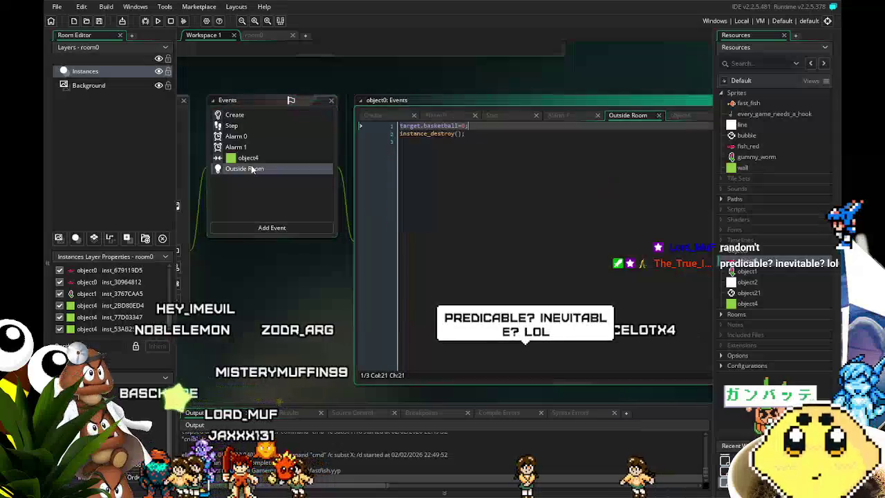
{"action": "left_click", "coordinate": [250, 159]}
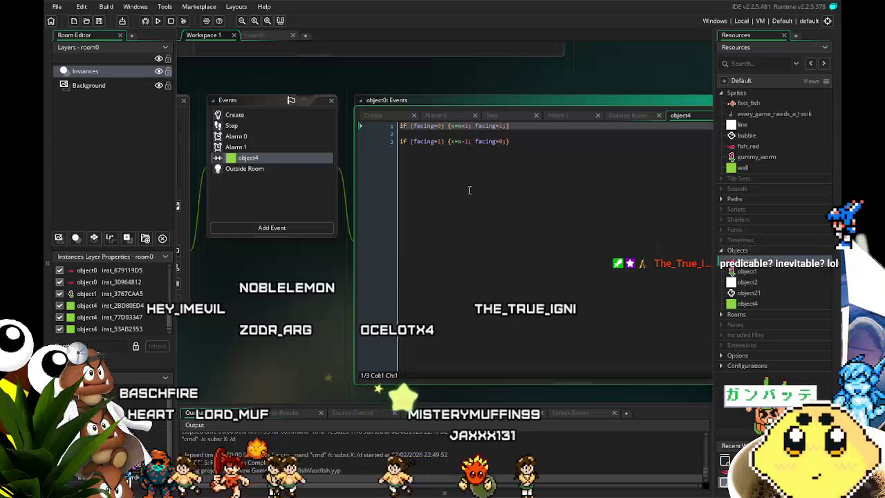
- Add a speed=-speed; line above the facing checks in the object4 collision code
{"action": "key", "text": "Return"}
{"action": "key", "text": "Return"}
{"action": "key", "text": "Up"}
{"action": "key", "text": "Up"}
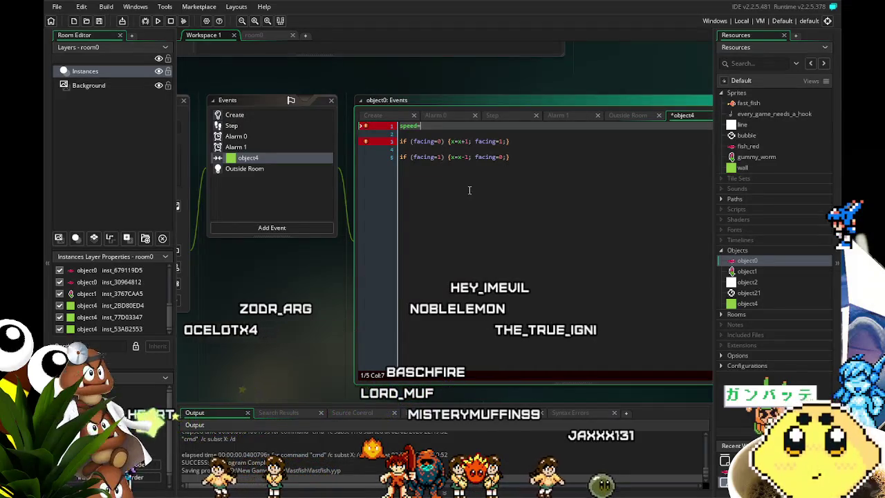
{"action": "type", "text": "-speed;"}
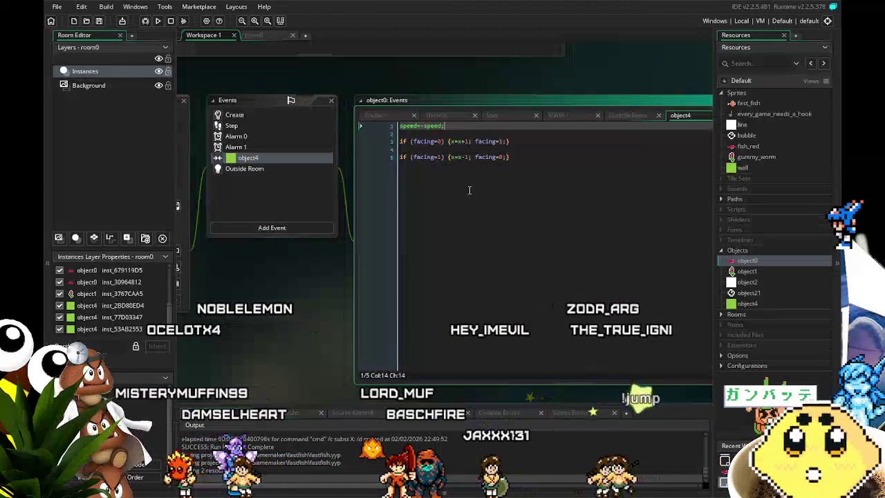
{"action": "left_click_drag", "start_coordinate": [445, 126], "coordinate": [407, 126]}
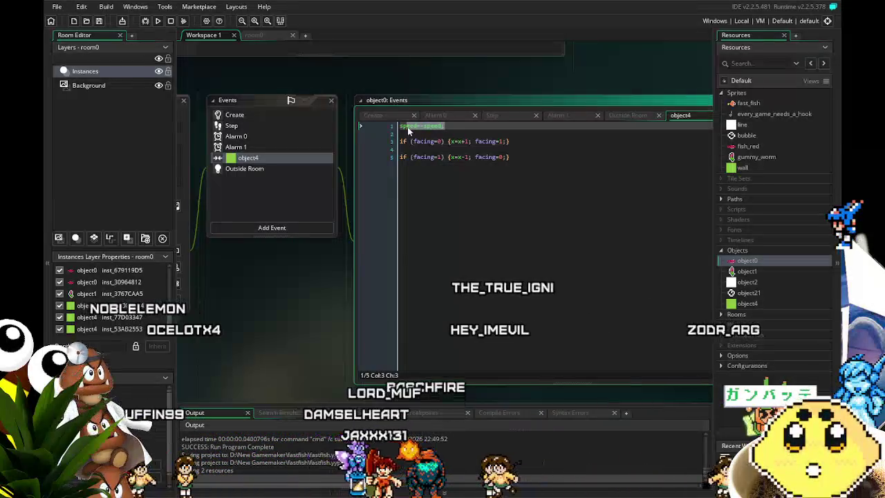
{"action": "left_click", "coordinate": [464, 157]}
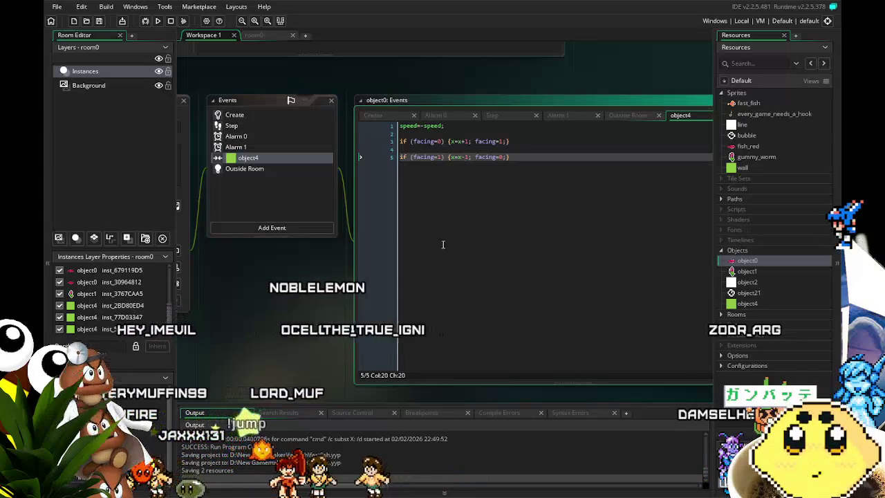
{"action": "left_click_drag", "start_coordinate": [471, 142], "coordinate": [458, 142]}
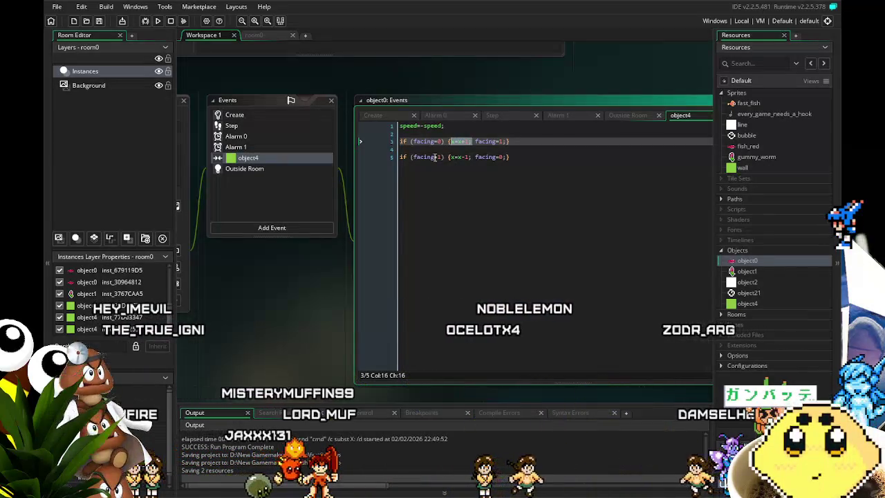
{"action": "left_click", "coordinate": [500, 188]}
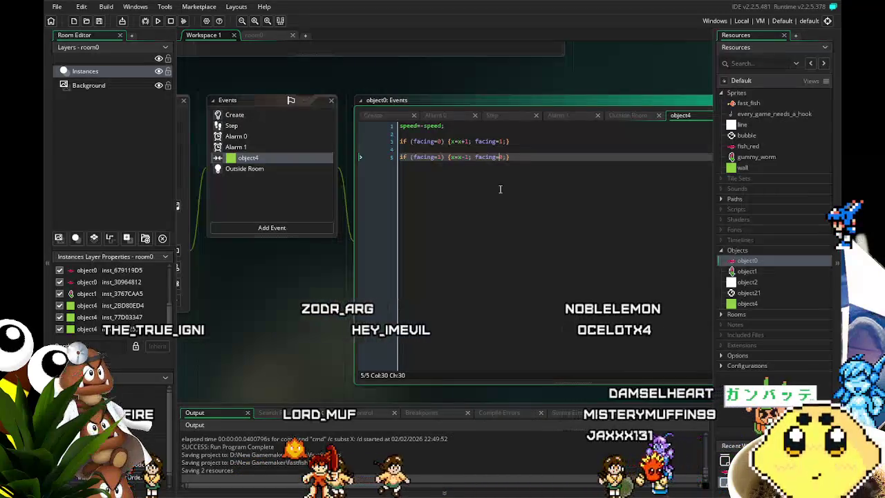
- Move the speed=-speed; line to the end after the facing checks and delete the blank lines
{"action": "key", "text": "ctrl+Home"}
{"action": "key", "text": "shift+End"}
{"action": "key", "text": "Delete"}
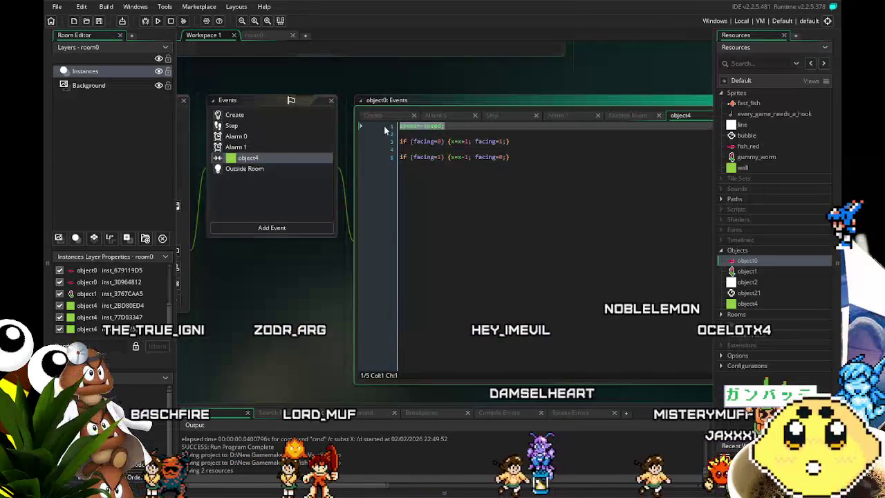
{"action": "key", "text": "ctrl+End"}
{"action": "key", "text": "Return"}
{"action": "key", "text": "Return"}
{"action": "key", "text": "ctrl+v"}
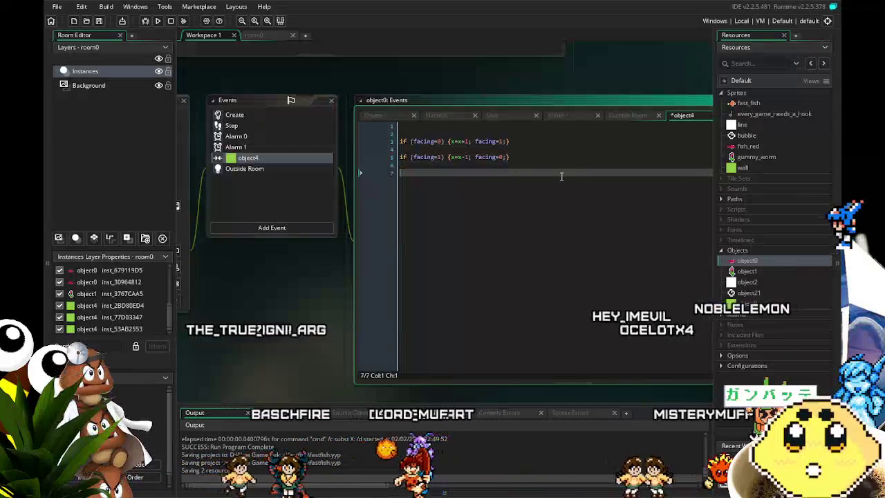
{"action": "key", "text": "Up"}
{"action": "key", "text": "Up"}
{"action": "key", "text": "Up"}
{"action": "key", "text": "BackSpace"}
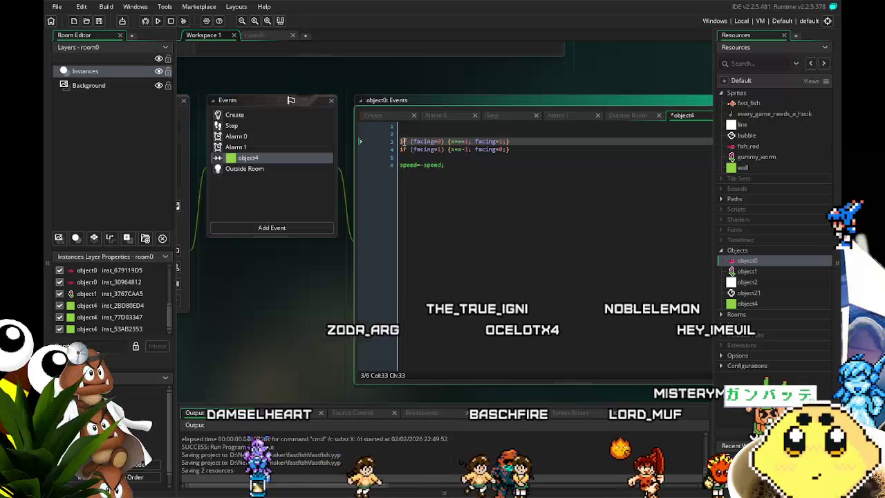
{"action": "key", "text": "BackSpace"}
{"action": "key", "text": "BackSpace"}
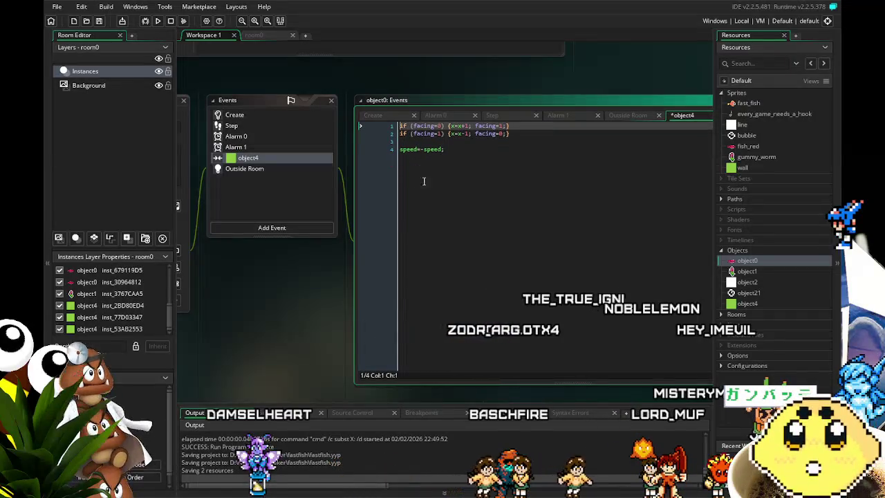
{"action": "left_click", "coordinate": [506, 184]}
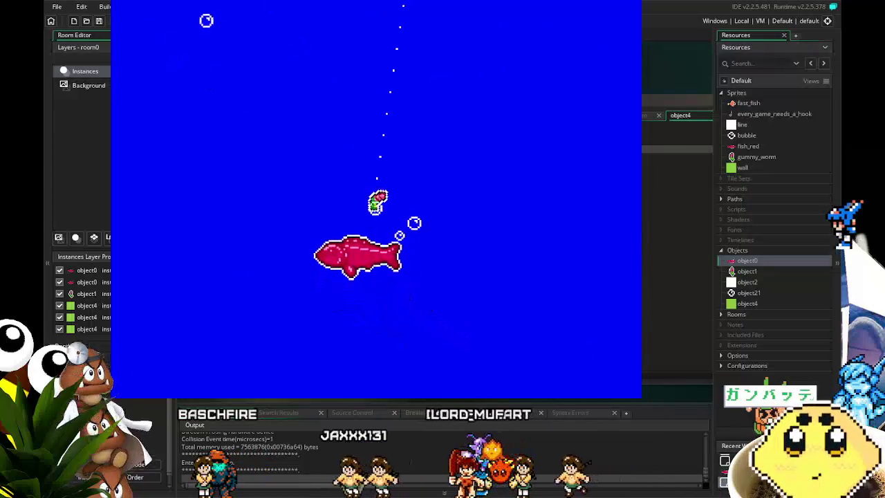
{"action": "key", "text": "Left"}
{"action": "key", "text": "Right"}
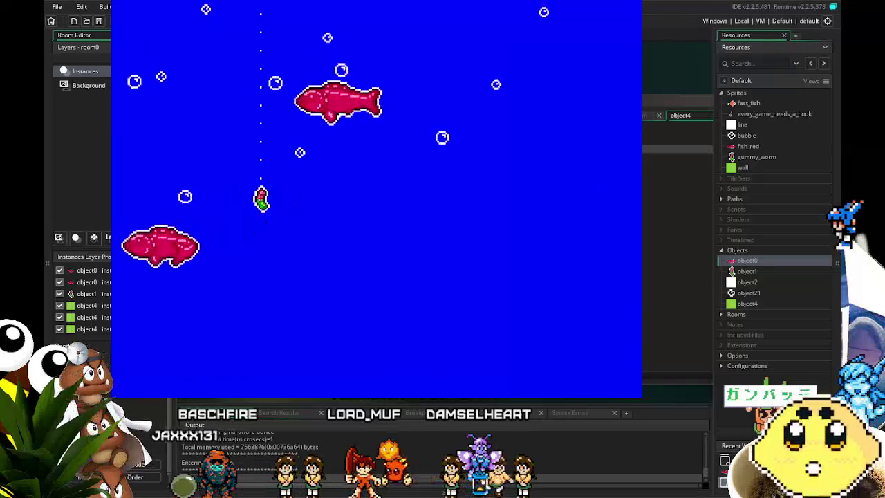
{"action": "key", "text": "Right"}
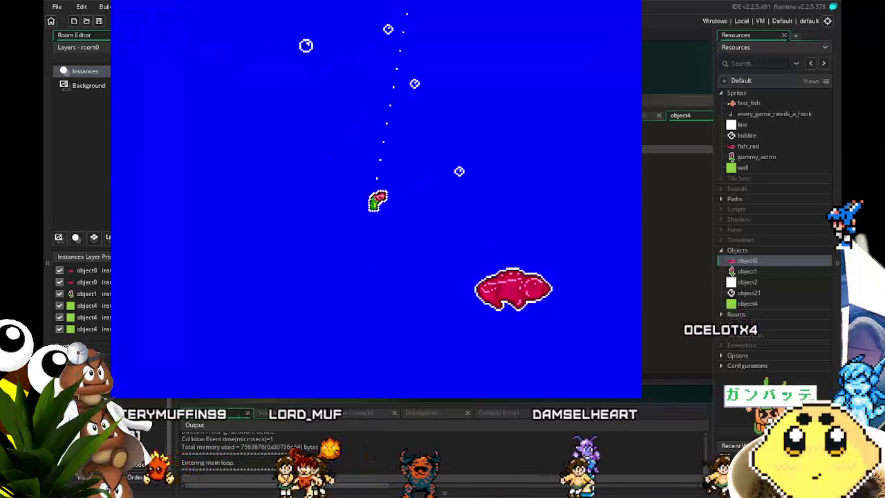
{"action": "key", "text": "Left"}
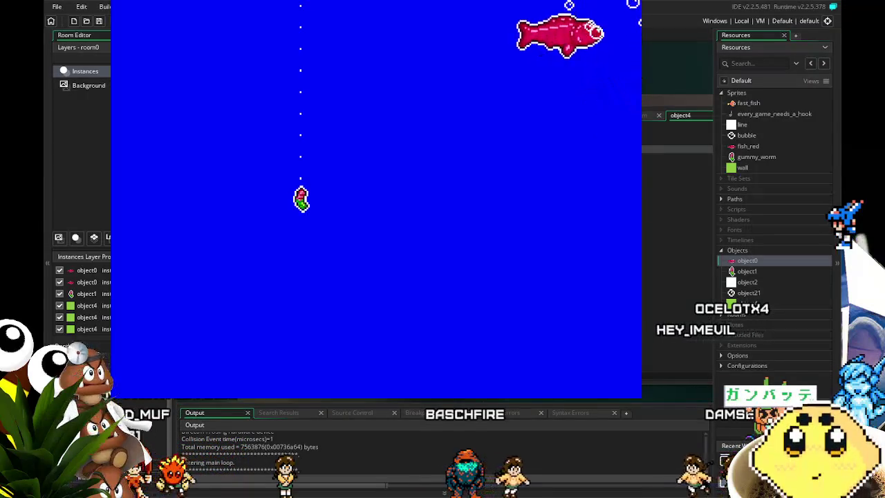
{"action": "key", "text": "alt+F4"}
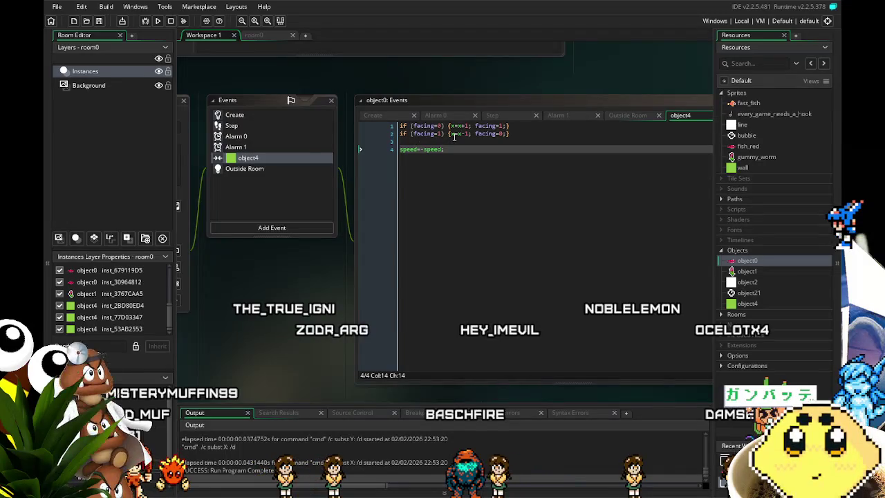
- Look over object0's Step and Create event code, returning to the Step code
{"action": "left_click", "coordinate": [370, 137]}
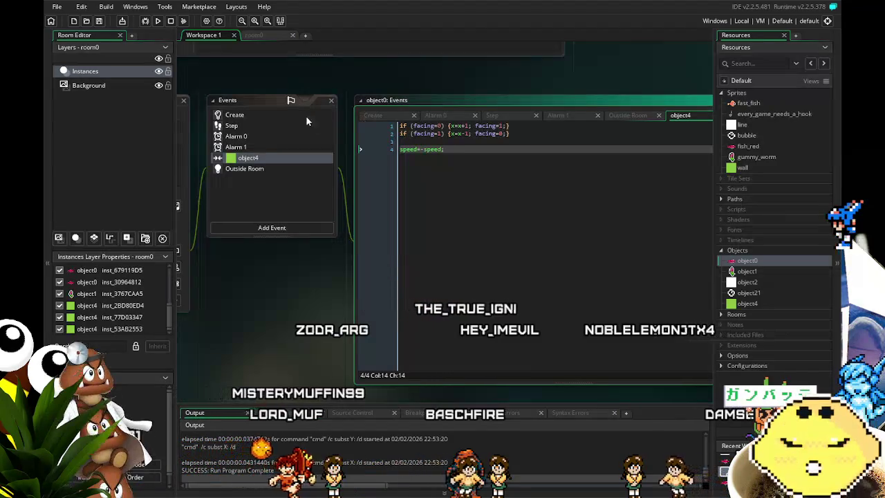
{"action": "left_click", "coordinate": [235, 126]}
{"action": "left_click_drag", "start_coordinate": [252, 312], "coordinate": [221, 318]}
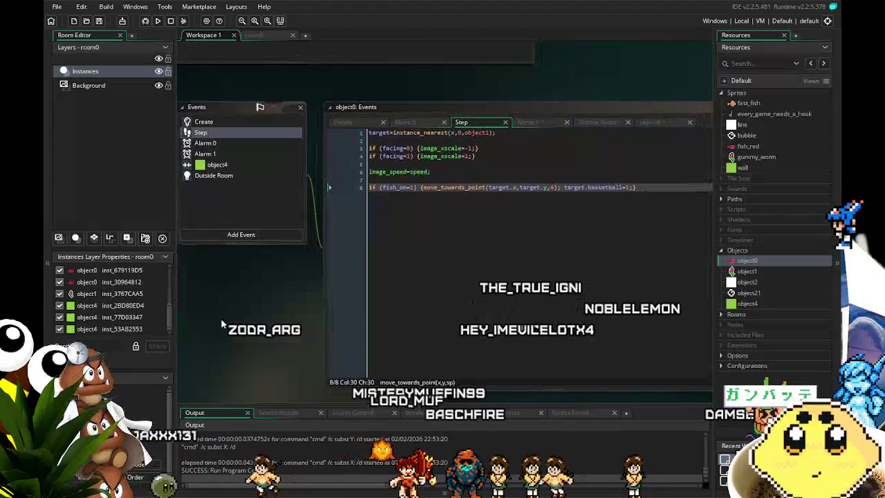
{"action": "left_click", "coordinate": [389, 148]}
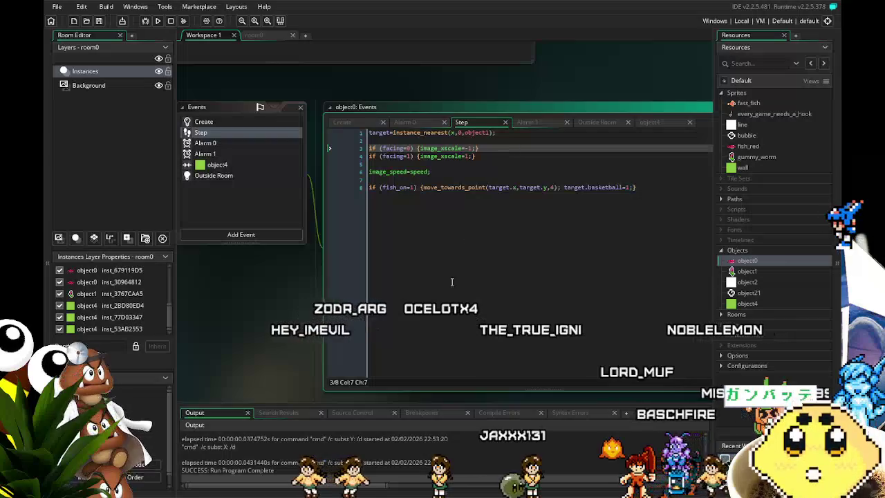
{"action": "left_click_drag", "start_coordinate": [445, 299], "coordinate": [478, 302]}
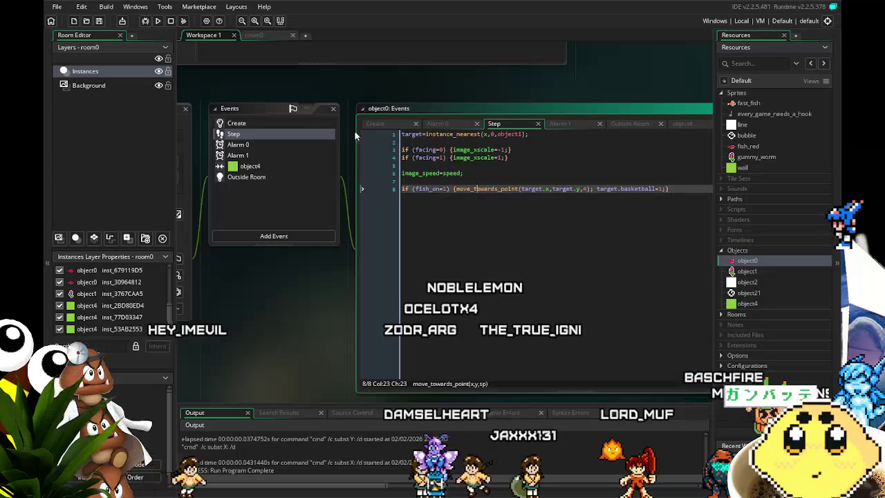
{"action": "left_click", "coordinate": [288, 121]}
{"action": "left_click_drag", "start_coordinate": [286, 301], "coordinate": [437, 315]}
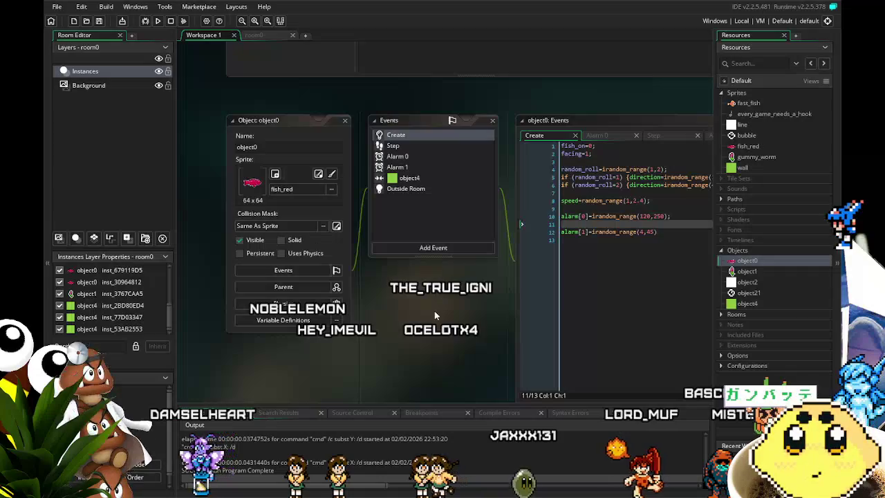
{"action": "left_click", "coordinate": [408, 147]}
{"action": "left_click_drag", "start_coordinate": [491, 270], "coordinate": [330, 272]}
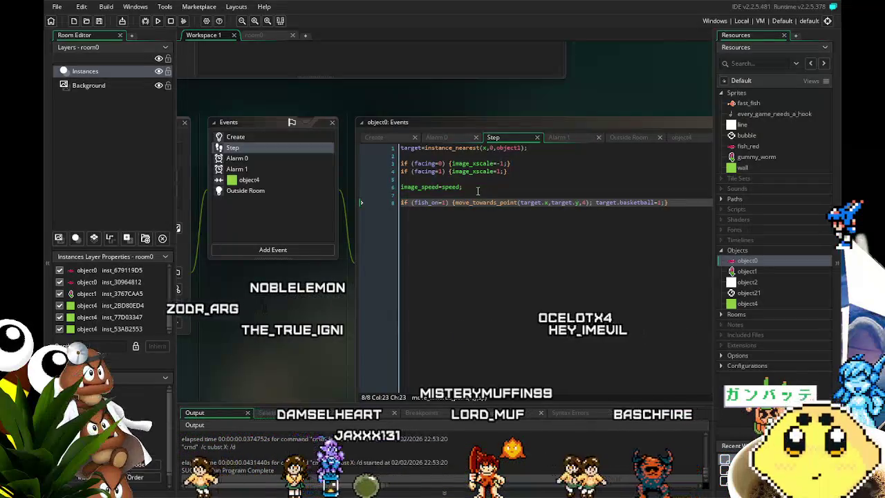
- Save the project, select the object4 collision event, and run the fishing game
{"action": "left_click", "coordinate": [100, 22]}
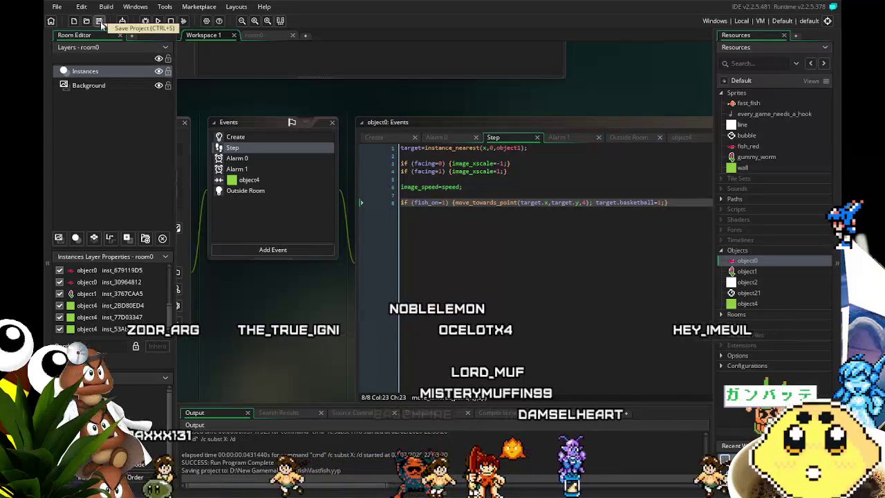
{"action": "left_click", "coordinate": [274, 178]}
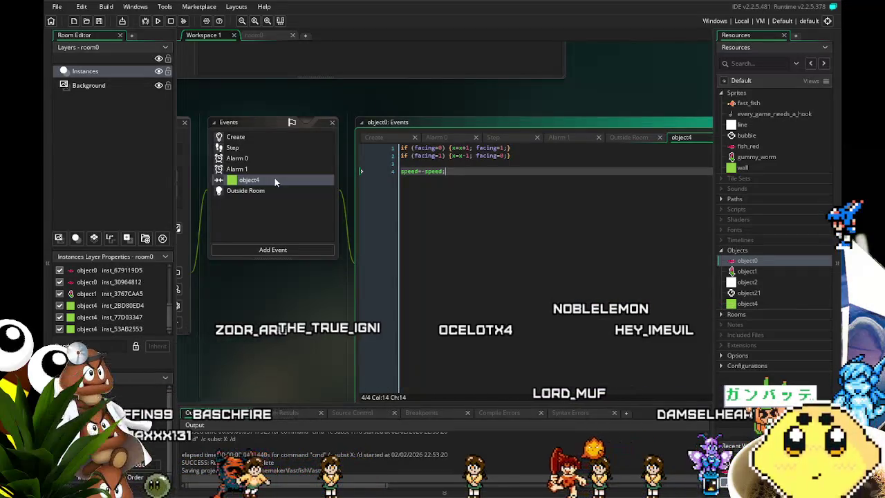
{"action": "left_click", "coordinate": [159, 21]}
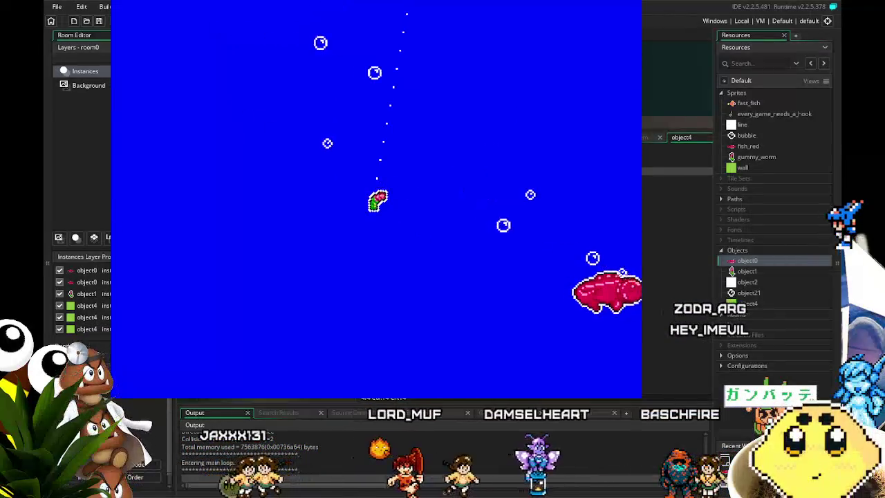
- Steer the hook left and right in the running game, then close the game window
{"action": "key", "text": "Left"}
{"action": "key", "text": "Right"}
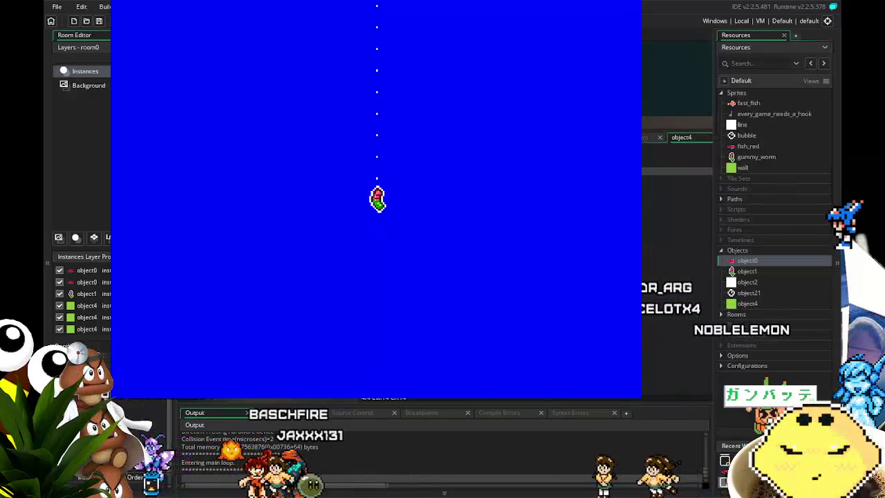
{"action": "left_click", "coordinate": [680, 144]}
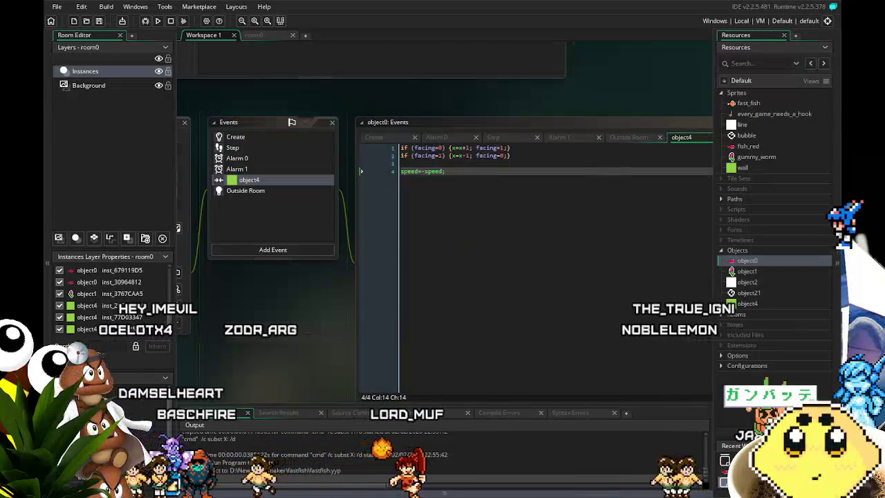
- Delete the speed=-speed; line from the collision code, run the game, then begin undoing
{"action": "left_click_drag", "start_coordinate": [325, 310], "coordinate": [339, 285]}
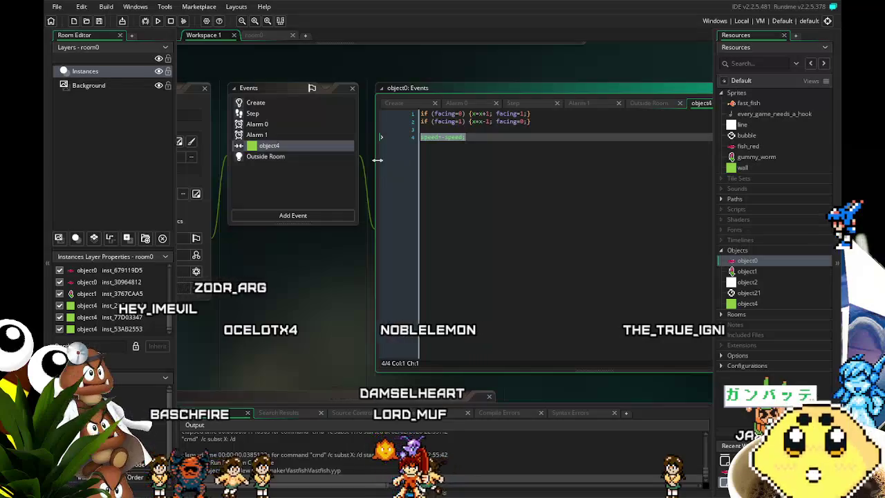
{"action": "key", "text": "BackSpace"}
{"action": "key", "text": "BackSpace"}
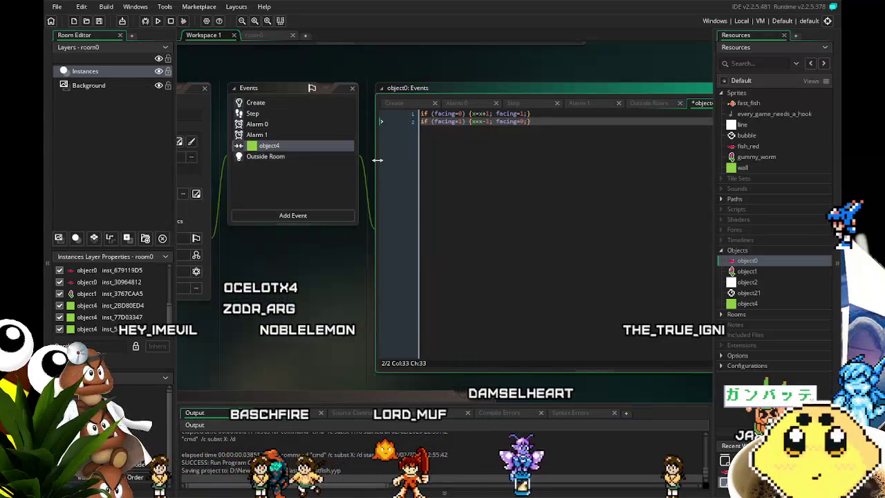
{"action": "left_click", "coordinate": [159, 21]}
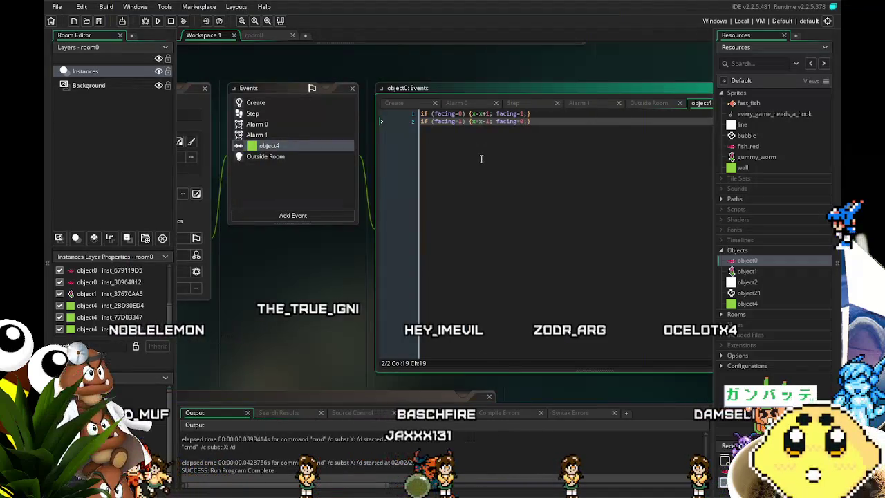
{"action": "key", "text": "ctrl+z"}
{"action": "key", "text": "ctrl+z"}
{"action": "key", "text": "ctrl+z"}
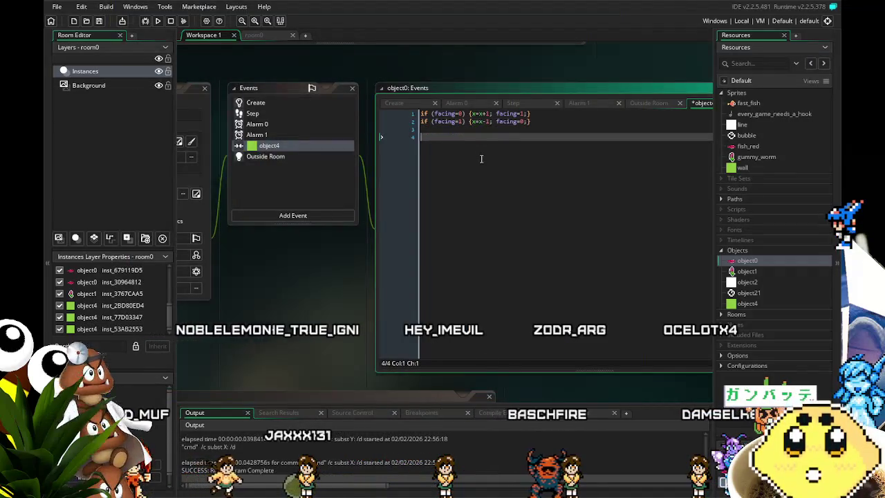
- Undo until move_bounce_all(1); returns on line 1, then save with Ctrl+S and run with F5
{"action": "key", "text": "ctrl+z"}
{"action": "key", "text": "ctrl+z"}
{"action": "key", "text": "ctrl+z"}
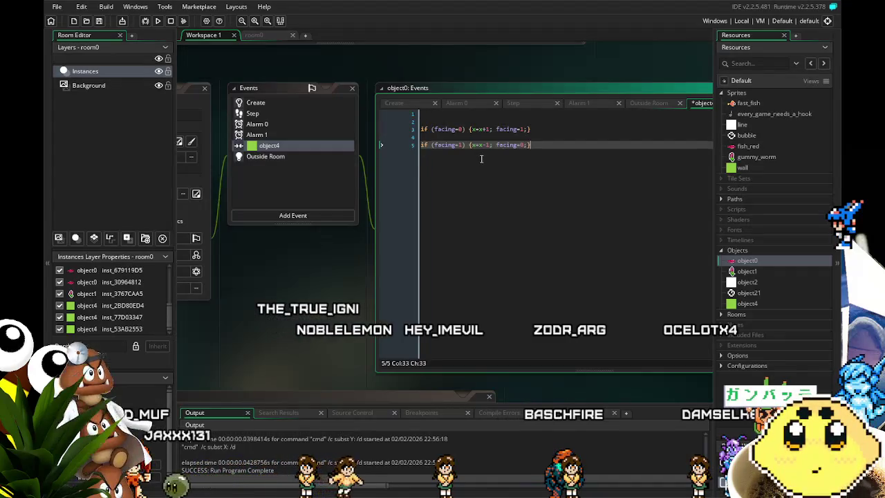
{"action": "key", "text": "ctrl+z"}
{"action": "key", "text": "ctrl+z"}
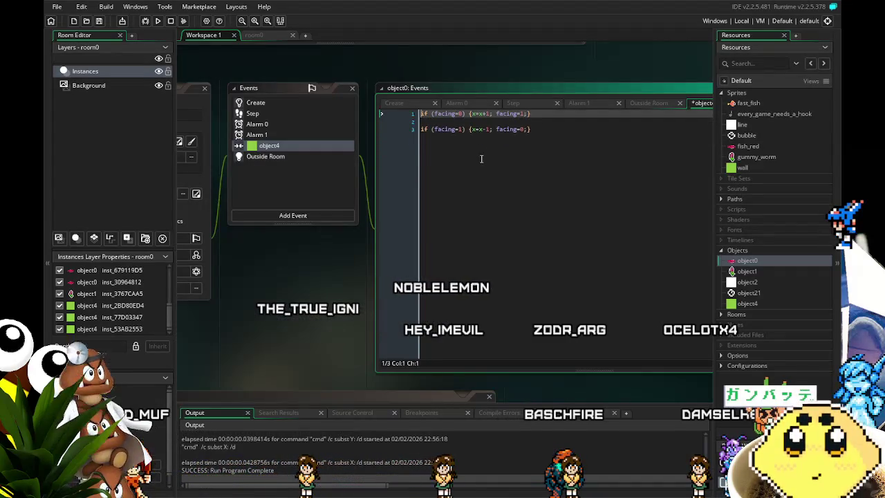
{"action": "key", "text": "ctrl+z"}
{"action": "key", "text": "ctrl+z"}
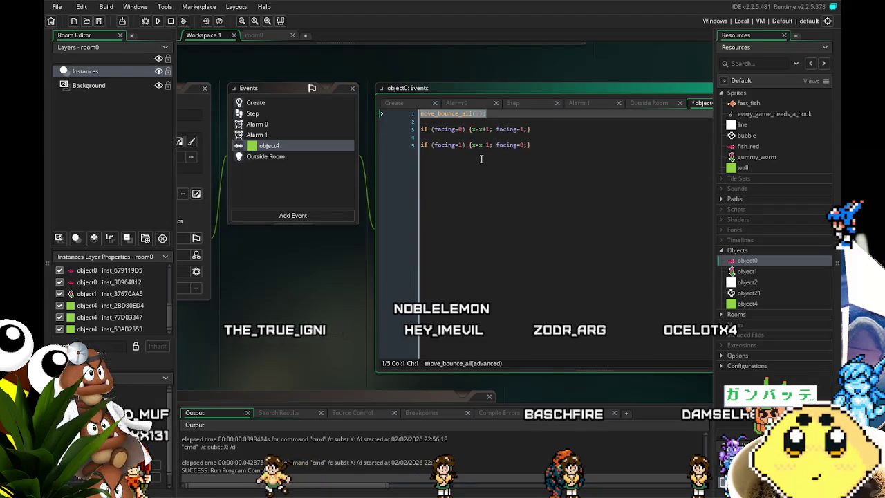
{"action": "left_click", "coordinate": [547, 231]}
{"action": "key", "text": "ctrl+s"}
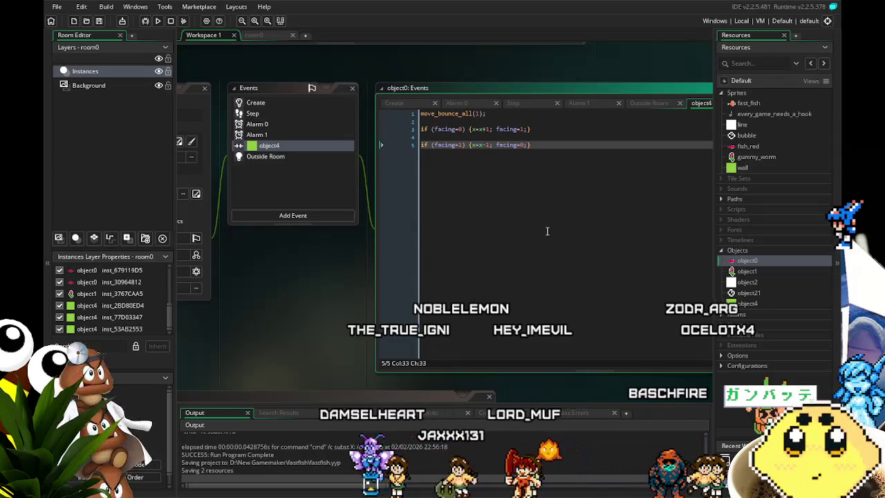
{"action": "key", "text": "F5"}
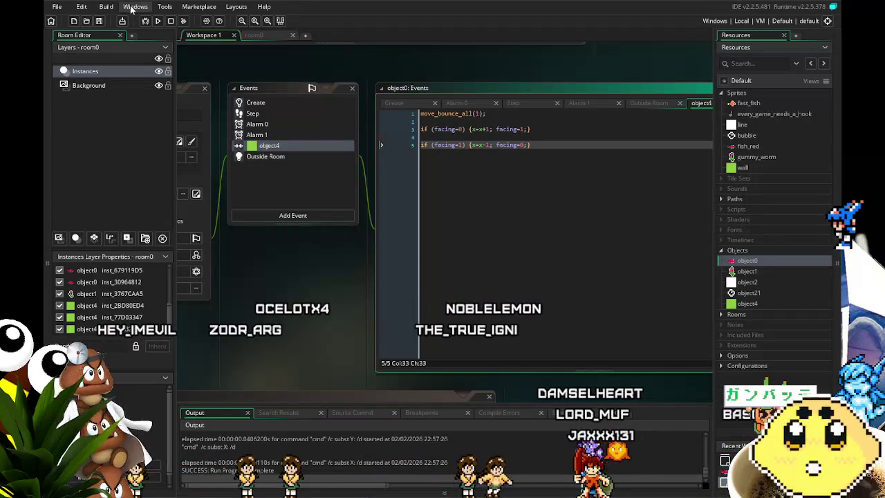
{"action": "left_click", "coordinate": [156, 21]}
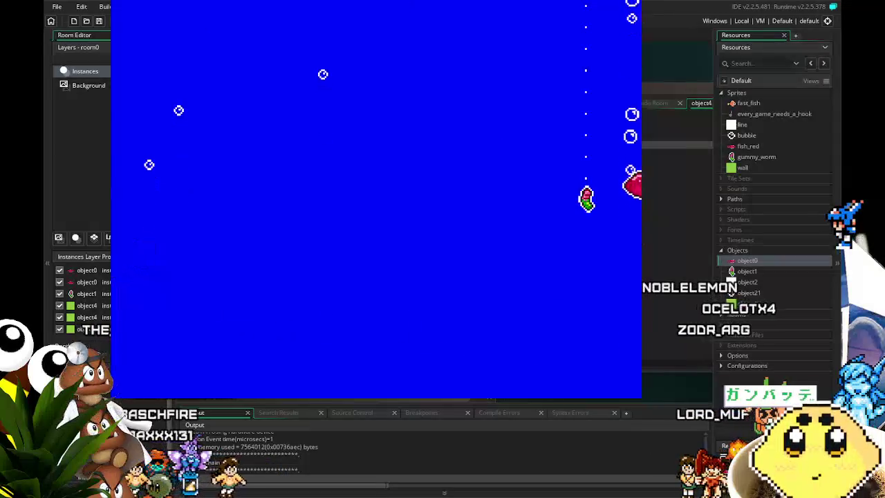
{"action": "key", "text": "Left"}
{"action": "key", "text": "Right"}
{"action": "key", "text": "Down"}
{"action": "key", "text": "Right"}
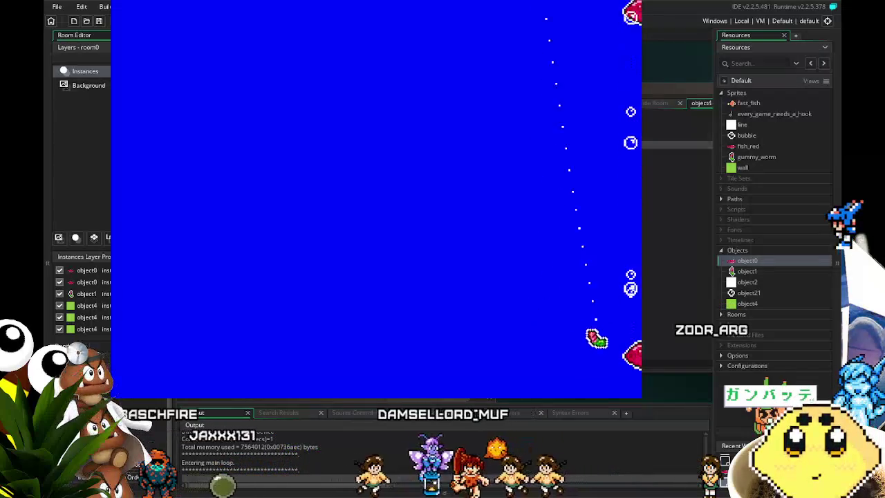
{"action": "key", "text": "Left"}
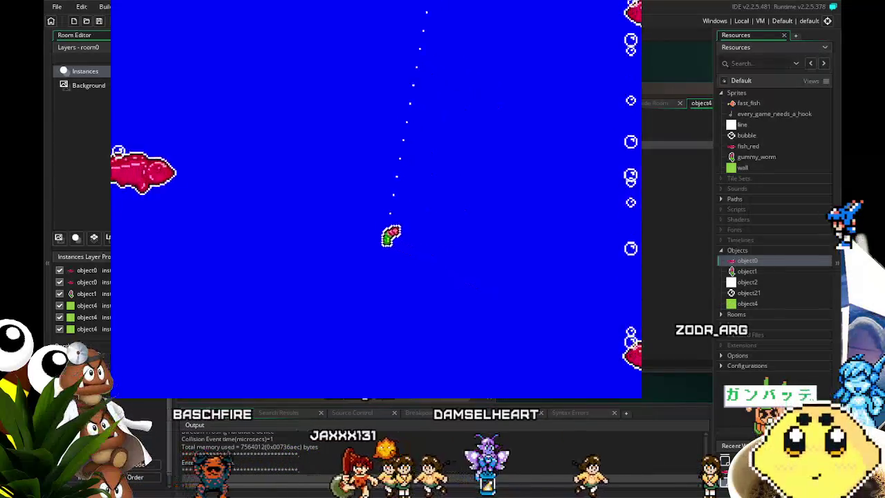
{"action": "key", "text": "Right"}
{"action": "key", "text": "Right"}
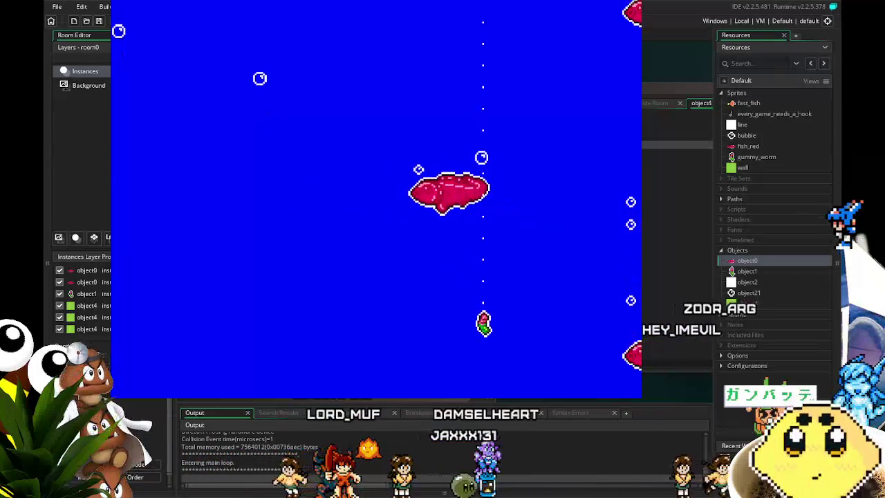
{"action": "key", "text": "Up"}
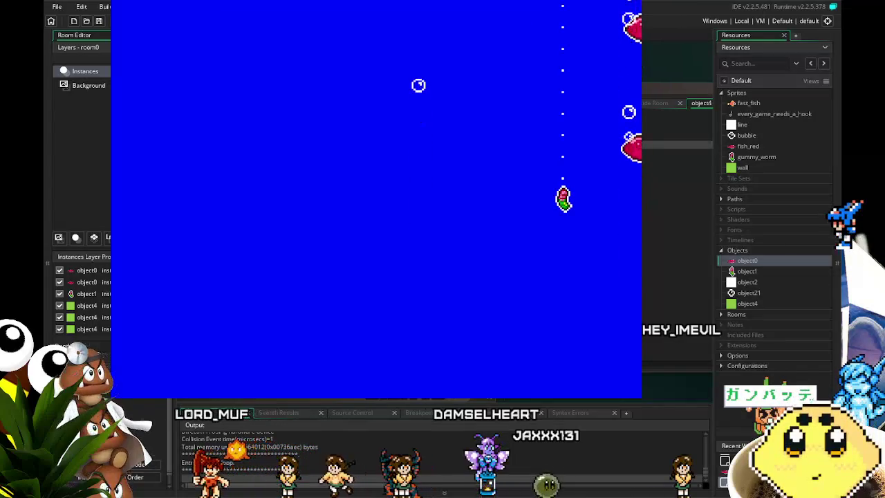
{"action": "key", "text": "Up"}
{"action": "key", "text": "Up"}
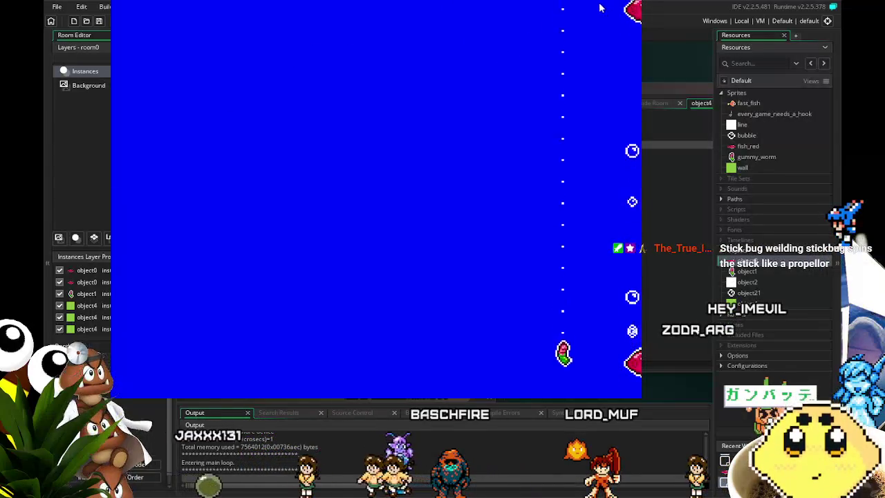
{"action": "key", "text": "Escape"}
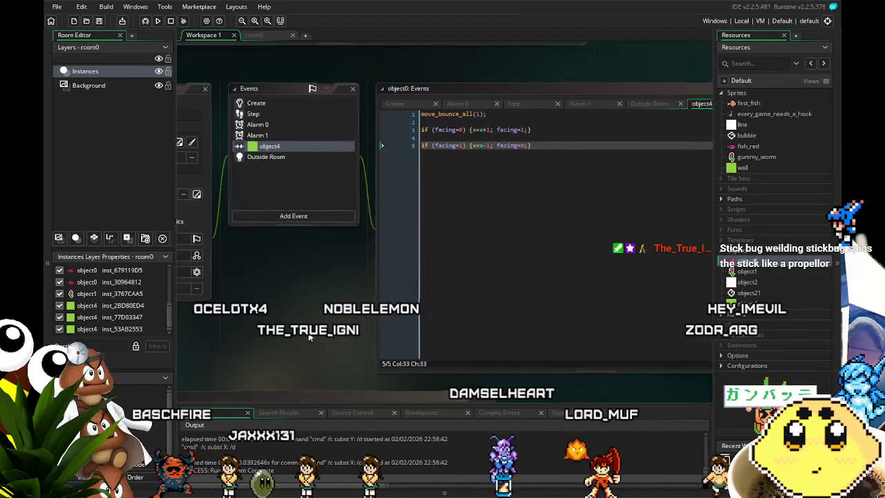
- Stretch room0's right and left green walls outward, left wall to x -48, then reopen object0
{"action": "left_click_drag", "start_coordinate": [303, 334], "coordinate": [332, 344]}
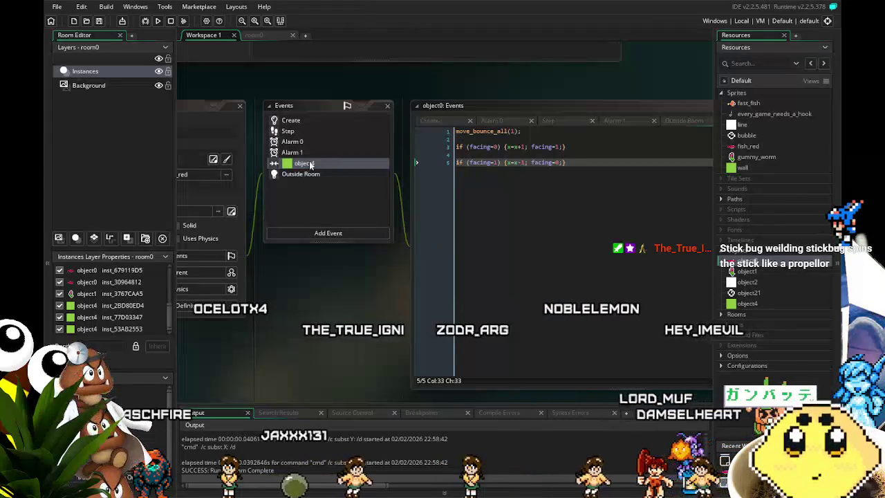
{"action": "left_click", "coordinate": [265, 33]}
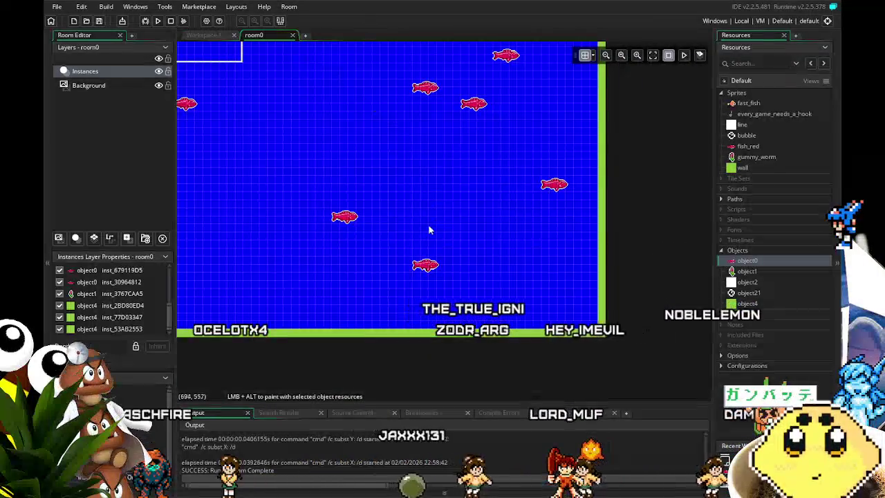
{"action": "scroll", "coordinate": [424, 230], "scroll_direction": "down", "scroll_amount": 3}
{"action": "scroll", "coordinate": [422, 233], "scroll_direction": "up", "scroll_amount": 2}
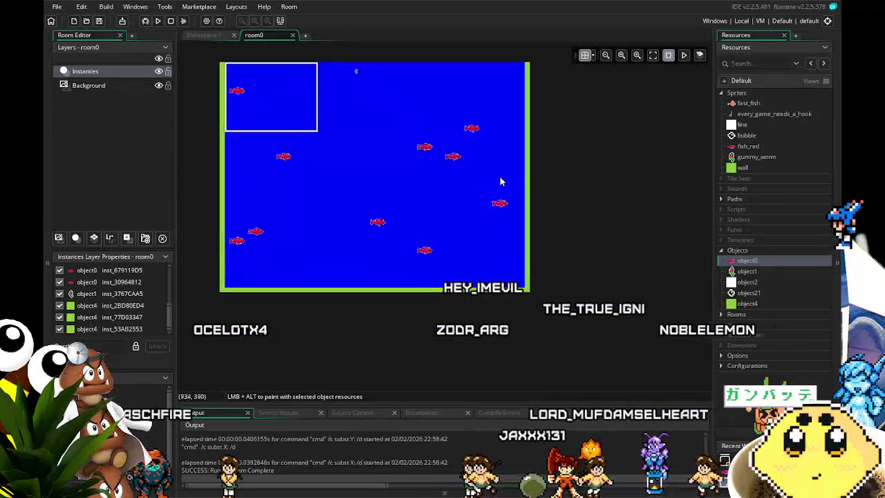
{"action": "left_click", "coordinate": [524, 173]}
{"action": "mouse_move", "coordinate": [528, 172]}
{"action": "left_mouse_down"}
{"action": "mouse_move", "coordinate": [542, 174]}
{"action": "mouse_move", "coordinate": [534, 172]}
{"action": "left_mouse_up"}
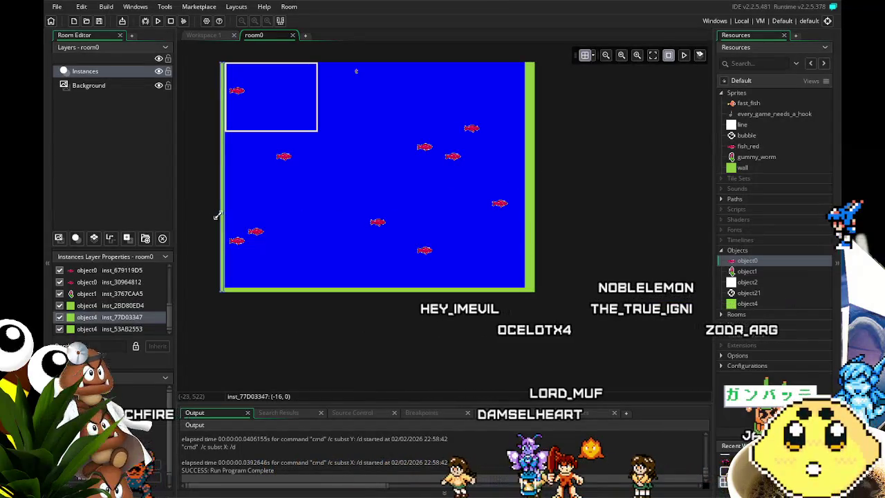
{"action": "mouse_move", "coordinate": [217, 217]}
{"action": "left_mouse_down"}
{"action": "mouse_move", "coordinate": [200, 215]}
{"action": "mouse_move", "coordinate": [208, 217]}
{"action": "left_mouse_up"}
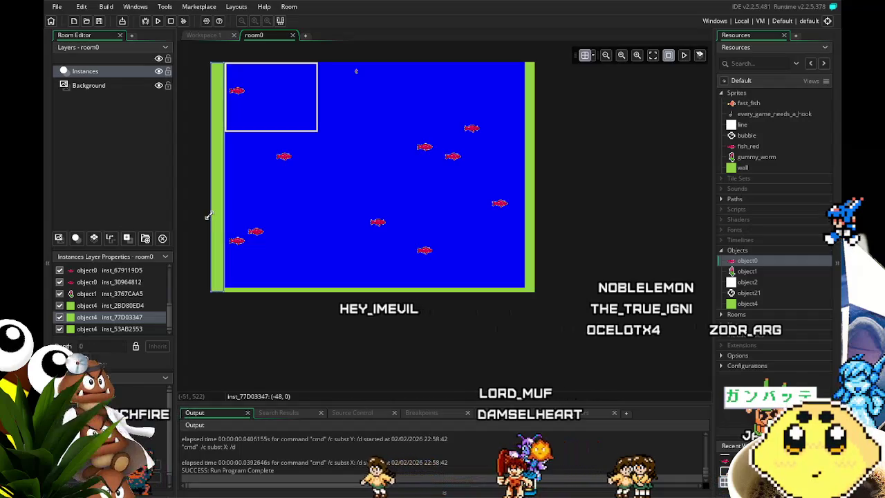
{"action": "left_click", "coordinate": [284, 220]}
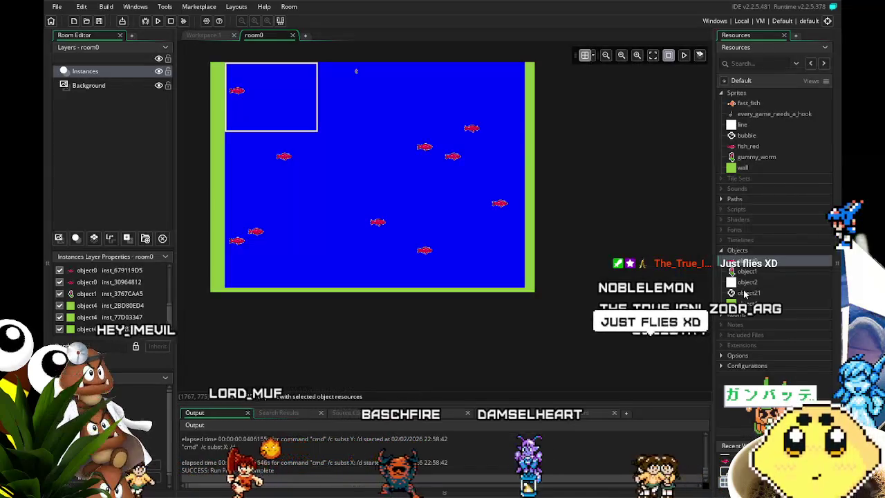
{"action": "double_click", "coordinate": [766, 266]}
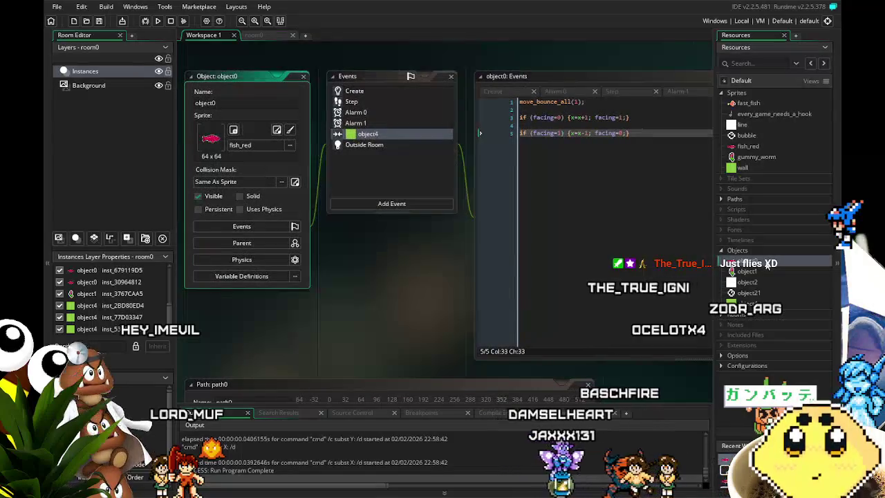
- Browse object0's Step, object4 collision, Alarm 0 and Alarm 1 code, settling on Step
{"action": "left_click", "coordinate": [345, 102]}
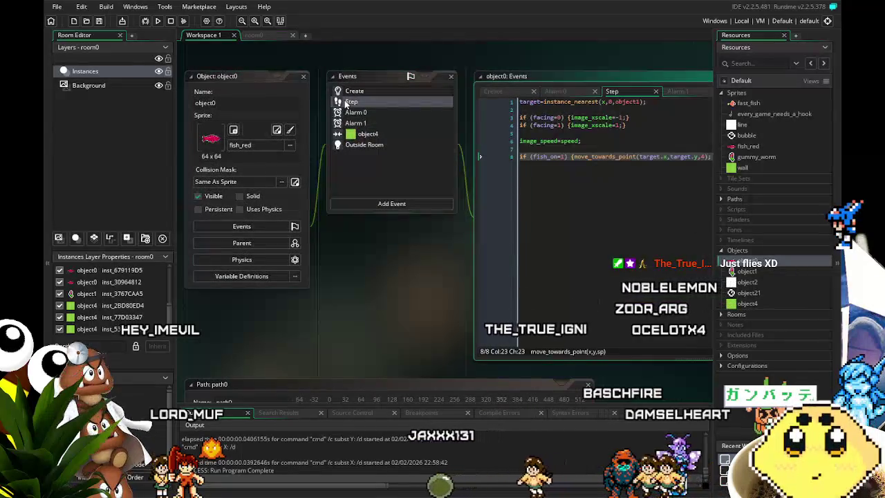
{"action": "mouse_move", "coordinate": [369, 221]}
{"action": "left_mouse_down"}
{"action": "mouse_move", "coordinate": [347, 237]}
{"action": "mouse_move", "coordinate": [277, 243]}
{"action": "mouse_move", "coordinate": [241, 263]}
{"action": "mouse_move", "coordinate": [296, 265]}
{"action": "left_mouse_up"}
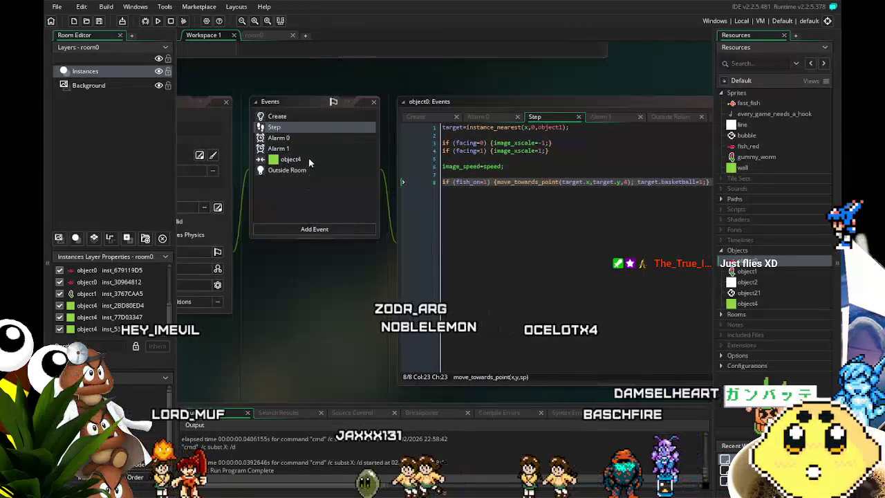
{"action": "left_click", "coordinate": [290, 160]}
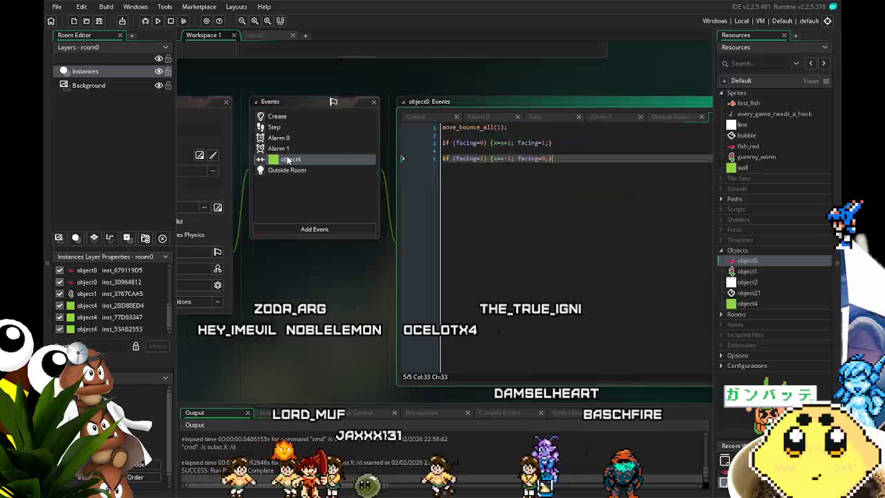
{"action": "left_click", "coordinate": [294, 130]}
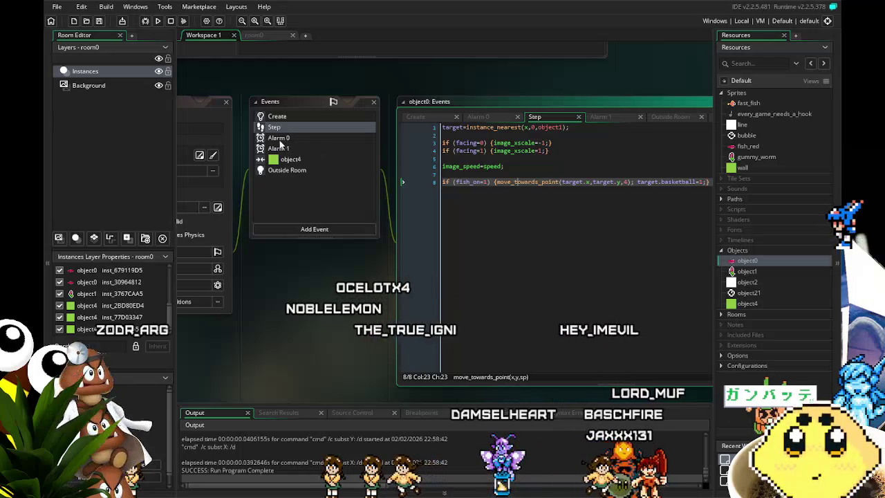
{"action": "left_click", "coordinate": [278, 139]}
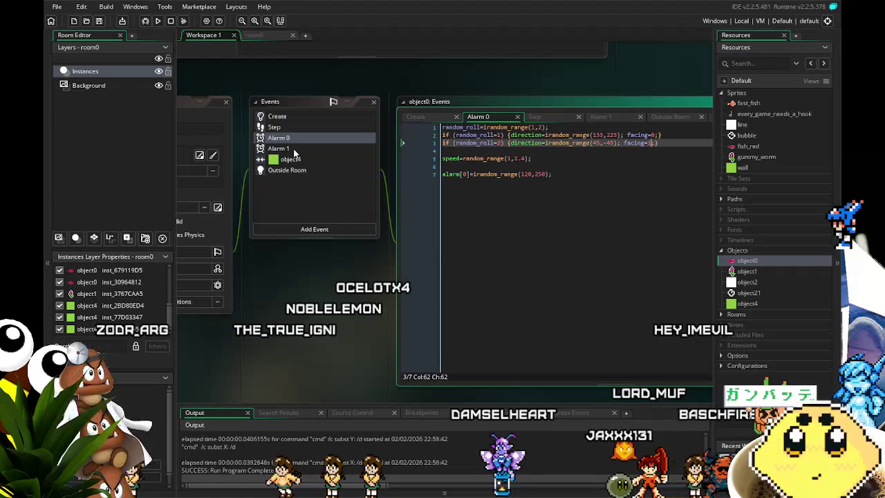
{"action": "left_click", "coordinate": [294, 150]}
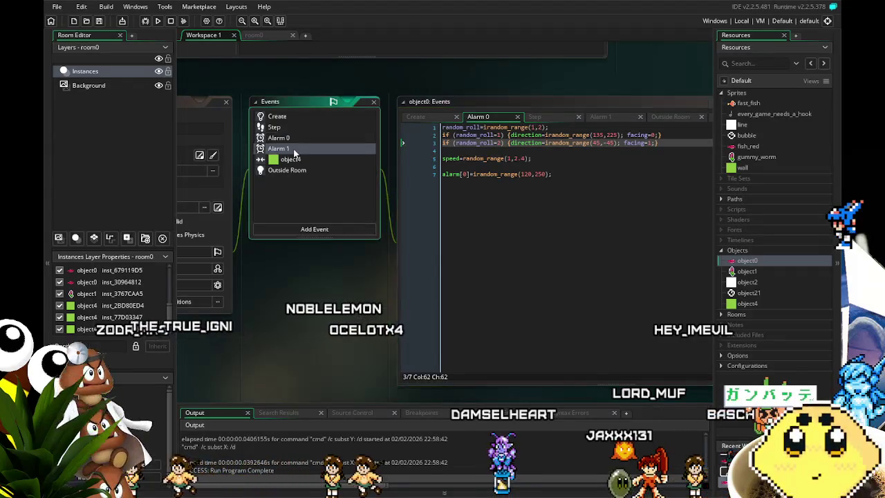
{"action": "left_click", "coordinate": [300, 140]}
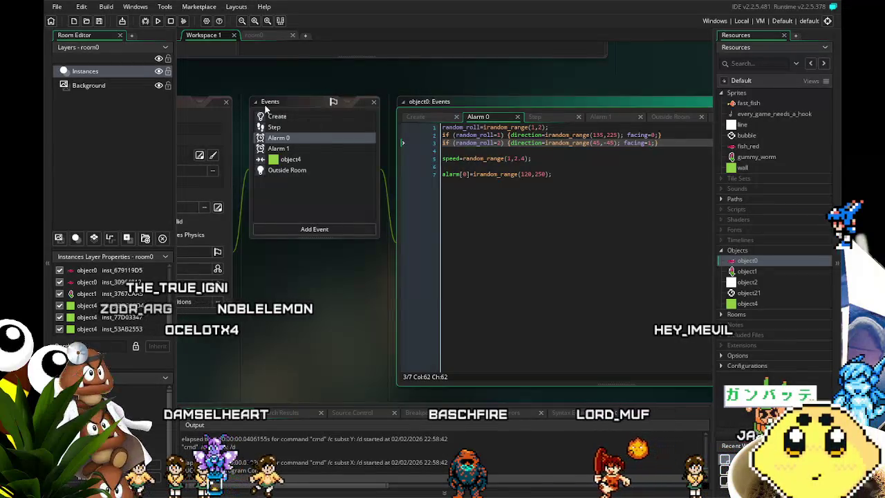
{"action": "left_click", "coordinate": [289, 128]}
{"action": "left_click_drag", "start_coordinate": [361, 274], "coordinate": [288, 267]}
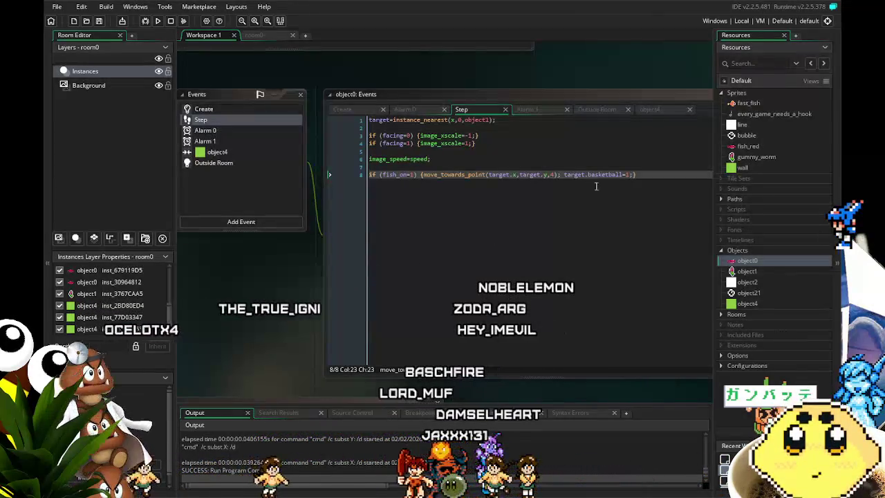
- Add empty lines after line 8 of the Step code and start typing 'if (place_fr'
{"action": "left_click", "coordinate": [666, 180]}
{"action": "key", "text": "Return"}
{"action": "key", "text": "Return"}
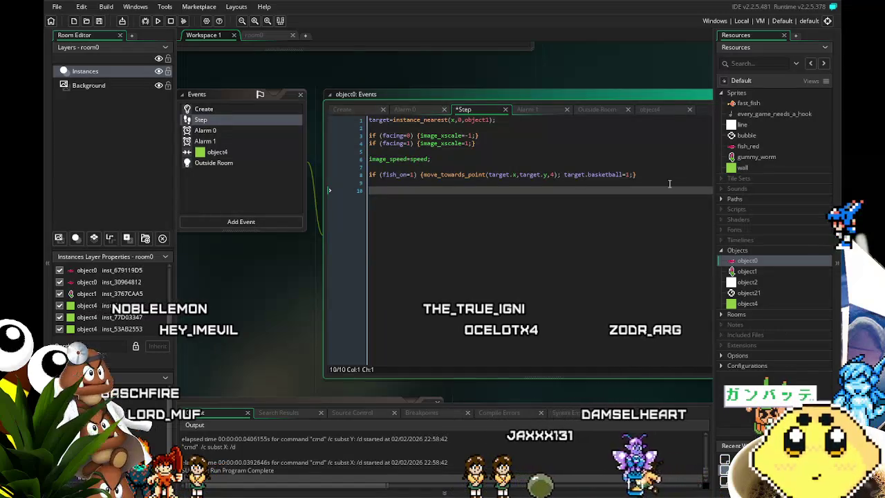
{"action": "left_click", "coordinate": [220, 133]}
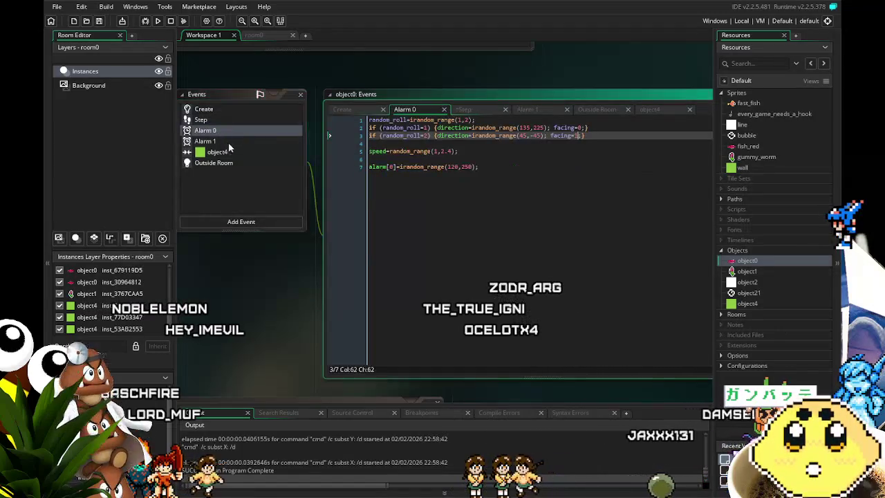
{"action": "left_click", "coordinate": [229, 143]}
{"action": "left_click", "coordinate": [232, 163]}
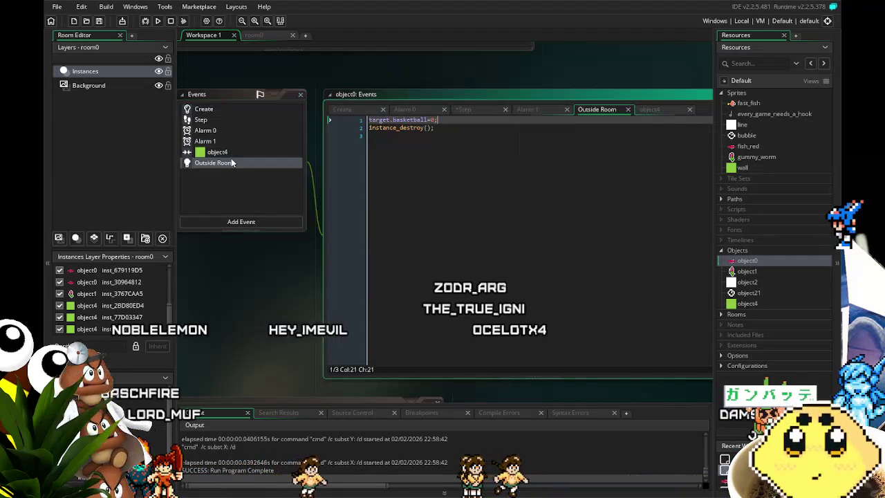
{"action": "left_click", "coordinate": [235, 152]}
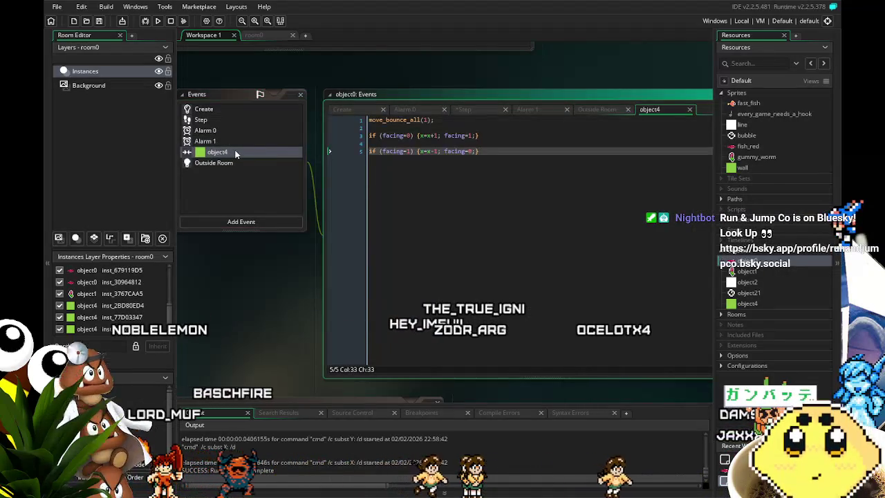
{"action": "left_click", "coordinate": [214, 121]}
{"action": "type", "text": "if (place_fr"}
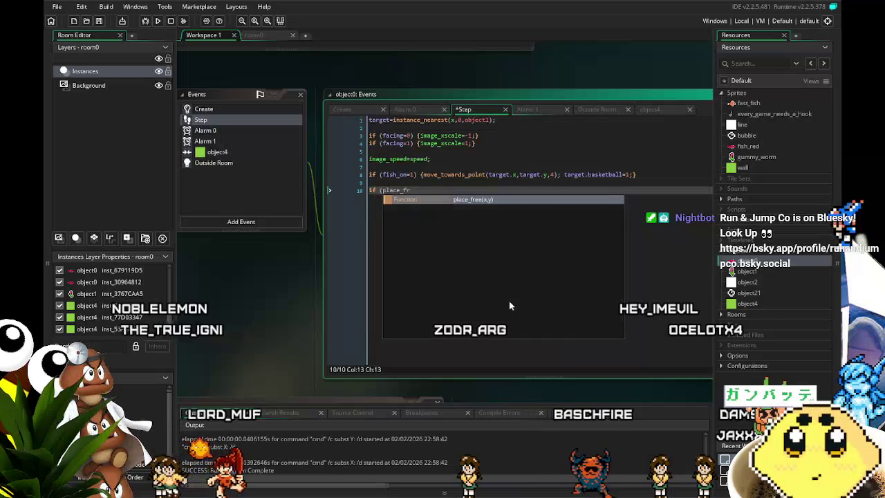
- On line 10, build the condition `if !(place_free(x+speed,y+0)) {`
{"action": "key", "text": "Return"}
{"action": "left_click", "coordinate": [382, 212]}
{"action": "type", "text": "!"}
{"action": "left_click", "coordinate": [424, 191]}
{"action": "type", "text": "x"}
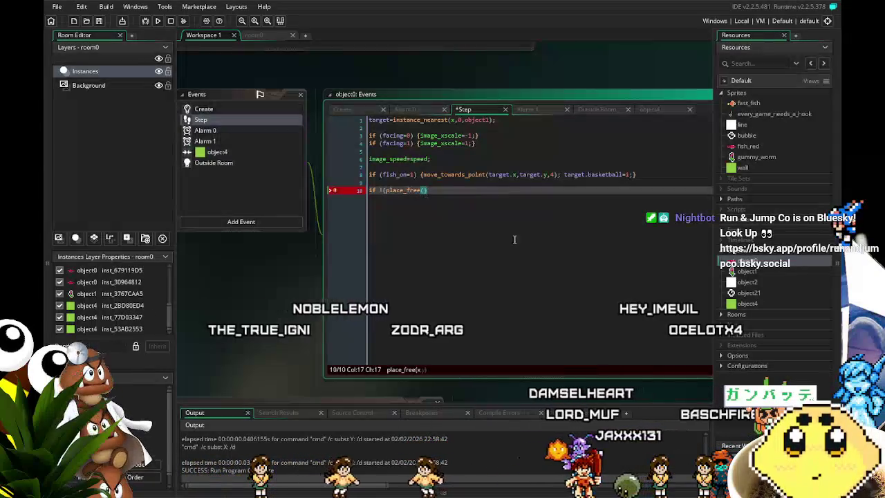
{"action": "type", "text": "+speed,"}
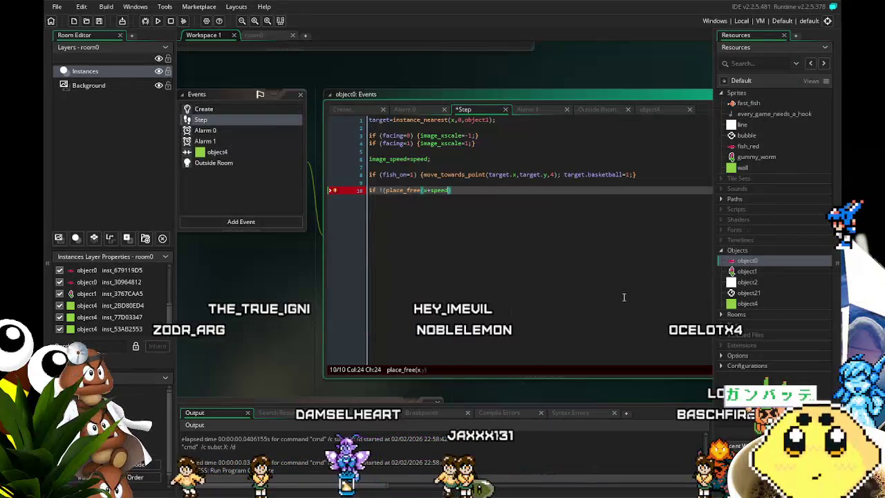
{"action": "type", "text": "y+0"}
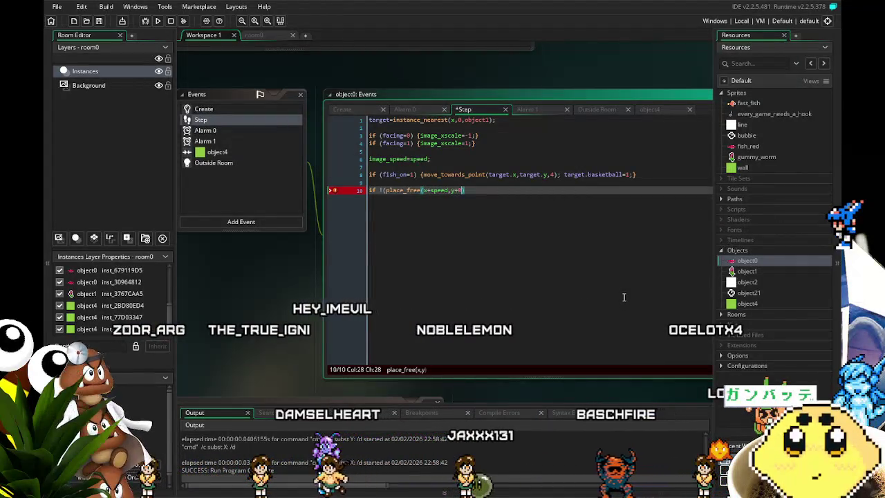
{"action": "type", "text": "))"}
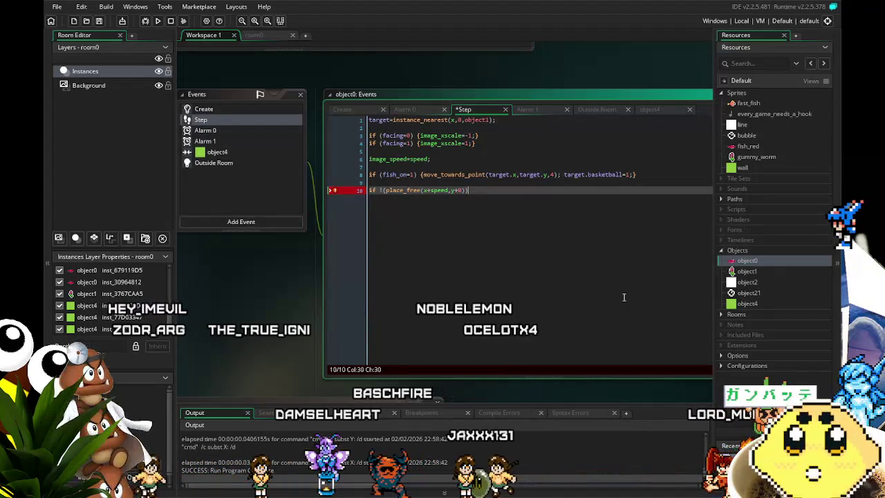
{"action": "type", "text": " {"}
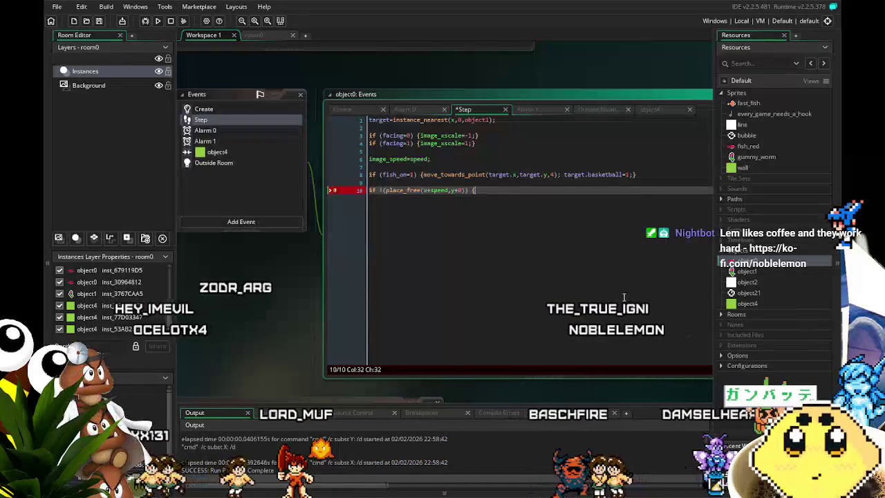
- Finish line 10 with `speed=-speed;}`, then save the Step event and run the game
{"action": "left_click", "coordinate": [424, 193]}
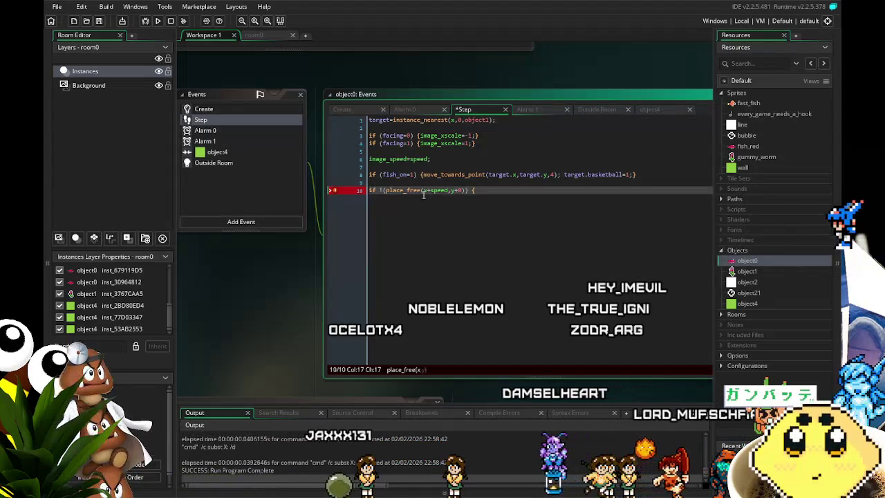
{"action": "left_click", "coordinate": [488, 198]}
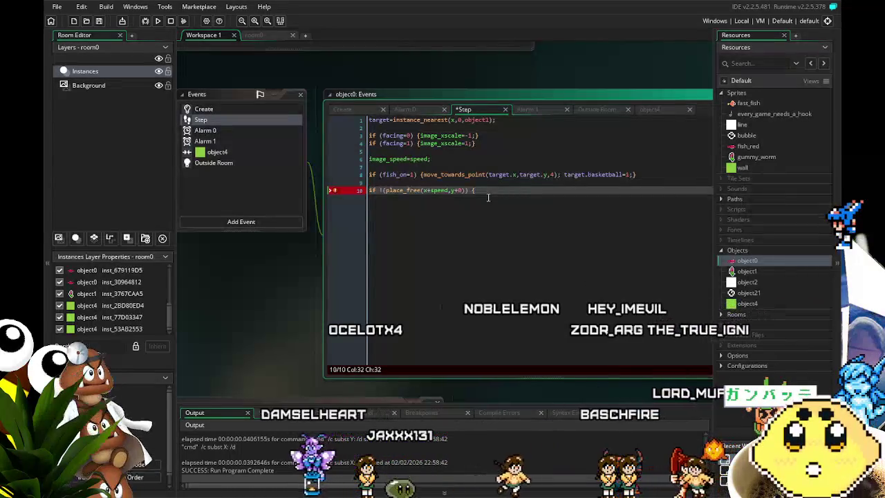
{"action": "type", "text": "speed=-speed;}"}
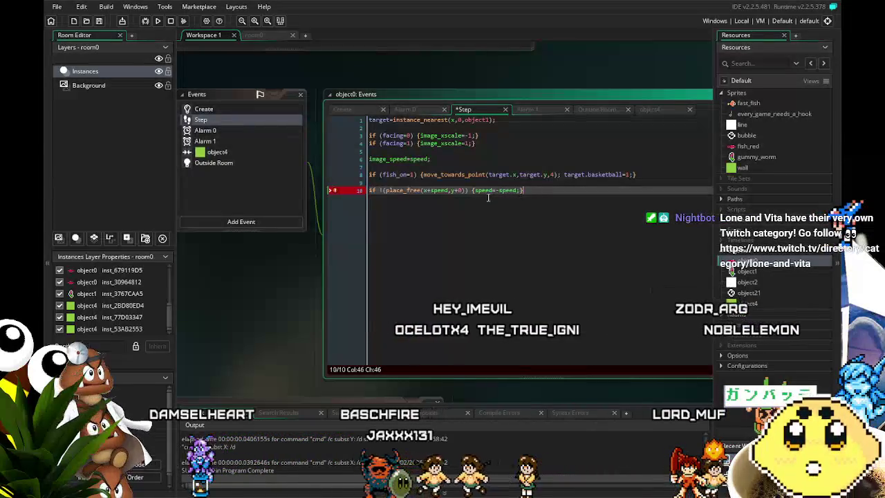
{"action": "left_click", "coordinate": [156, 22]}
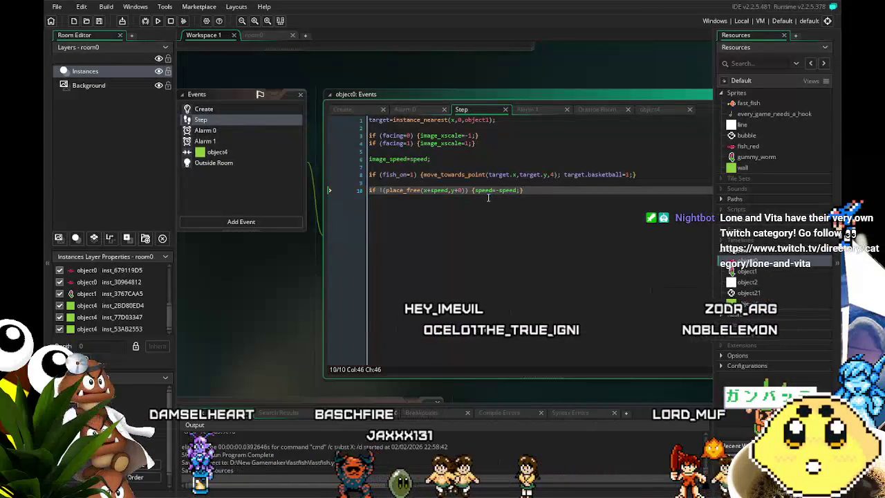
{"action": "left_click", "coordinate": [157, 21]}
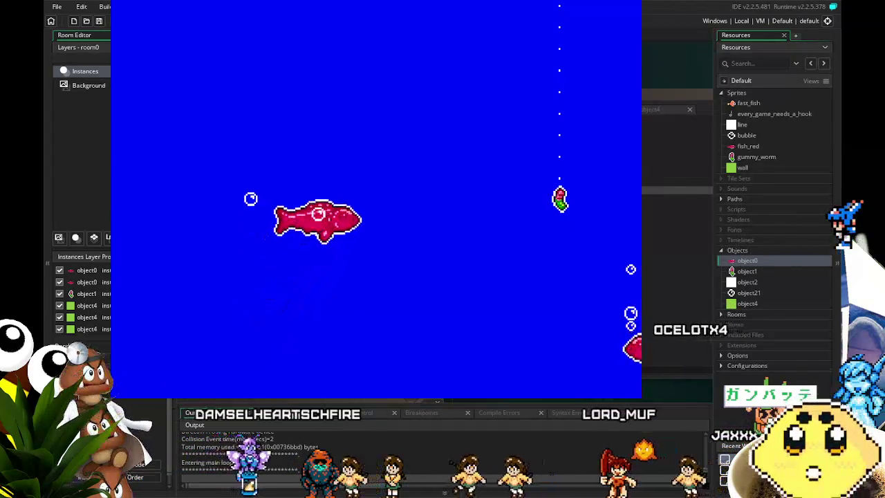
{"action": "key", "text": "Left"}
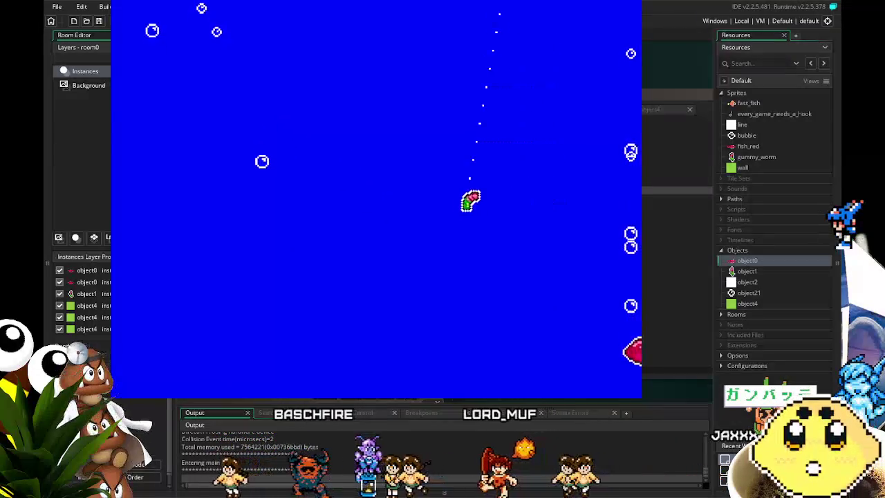
{"action": "key", "text": "Right"}
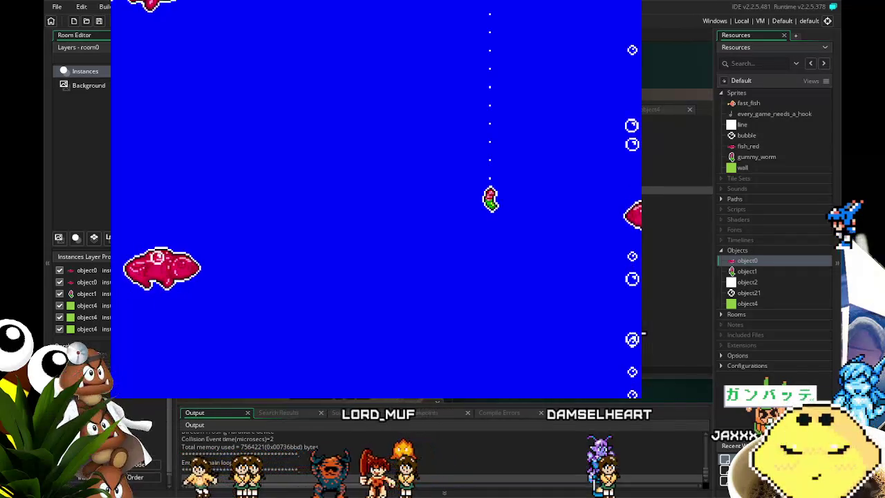
{"action": "key", "text": "Right"}
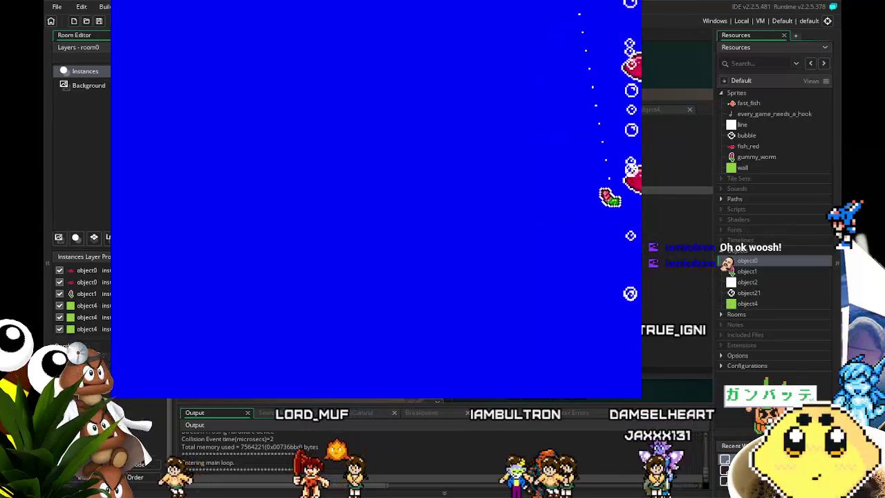
{"action": "key", "text": "Right"}
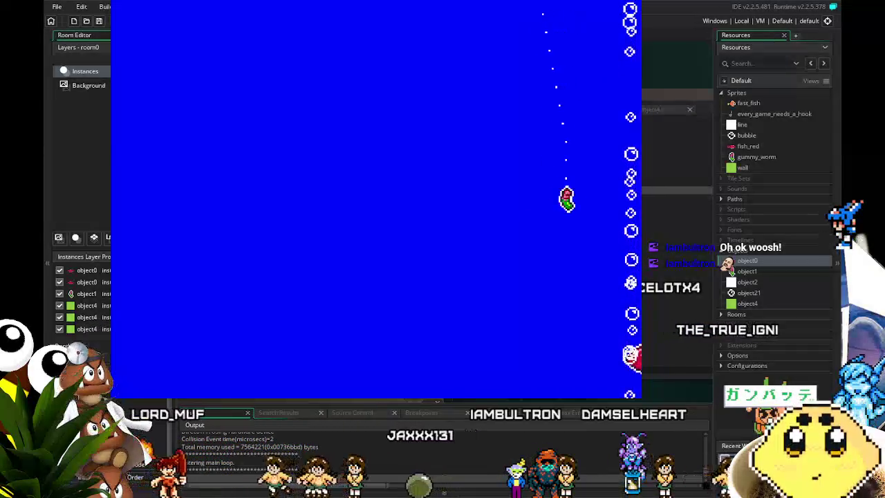
{"action": "key", "text": "Left"}
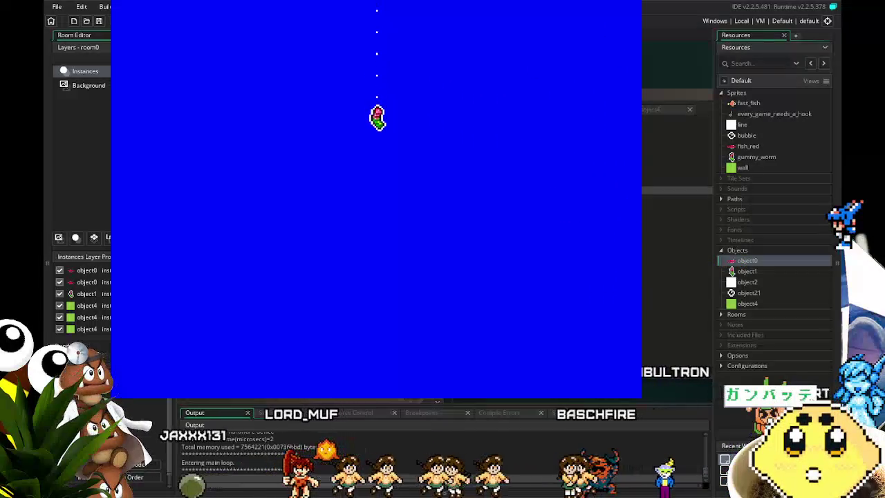
{"action": "key", "text": "Escape"}
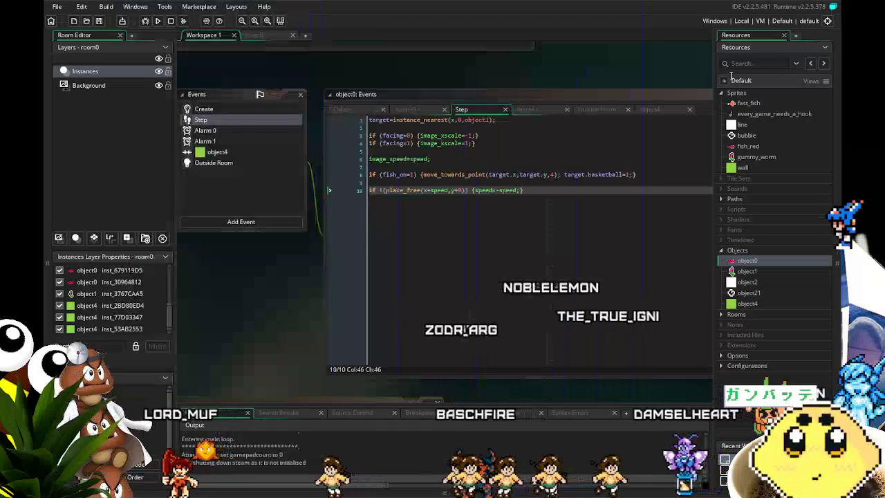
- Zoom into the room0 layout and pan between the left and right walls to view the fish, then open fish_red
{"action": "double_click", "coordinate": [747, 260]}
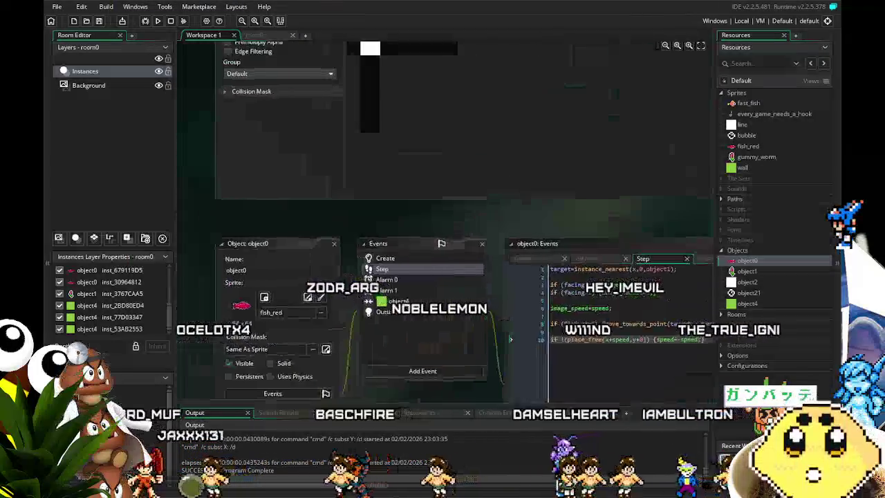
{"action": "left_click", "coordinate": [275, 35]}
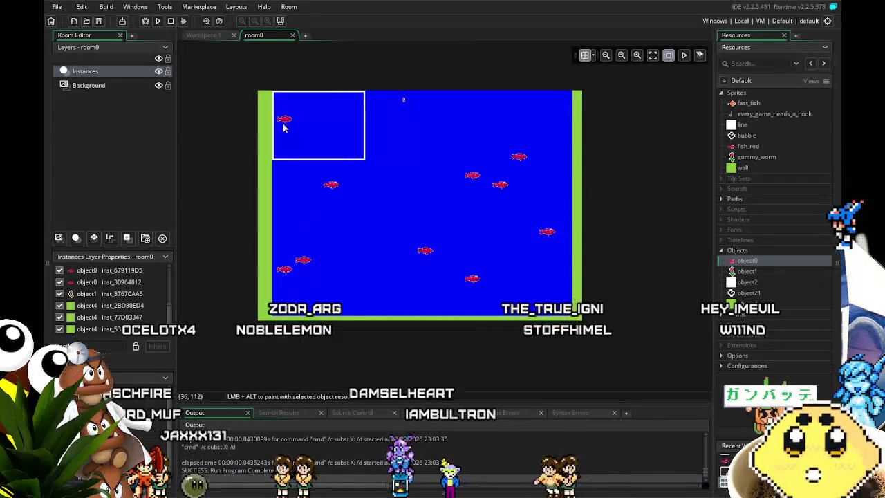
{"action": "scroll", "coordinate": [283, 126], "scroll_direction": "up", "scroll_amount": 3}
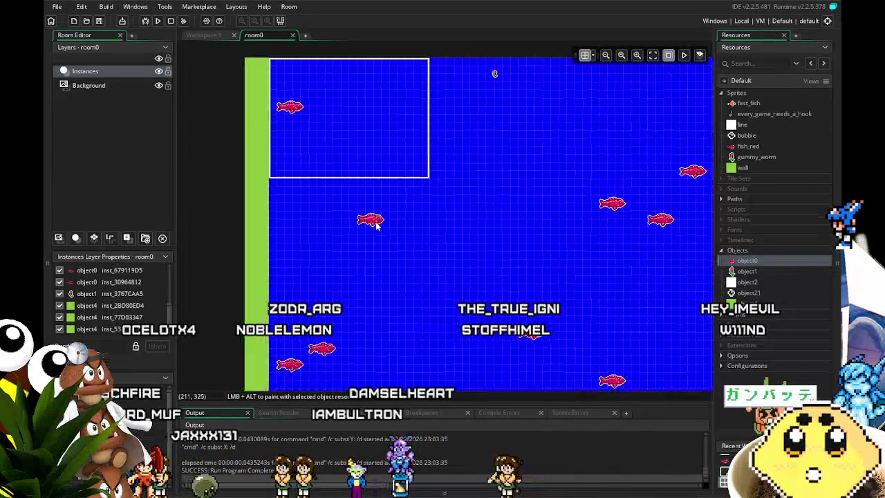
{"action": "scroll", "coordinate": [315, 287], "scroll_direction": "right", "scroll_amount": 5}
{"action": "scroll", "coordinate": [315, 288], "scroll_direction": "down", "scroll_amount": 2}
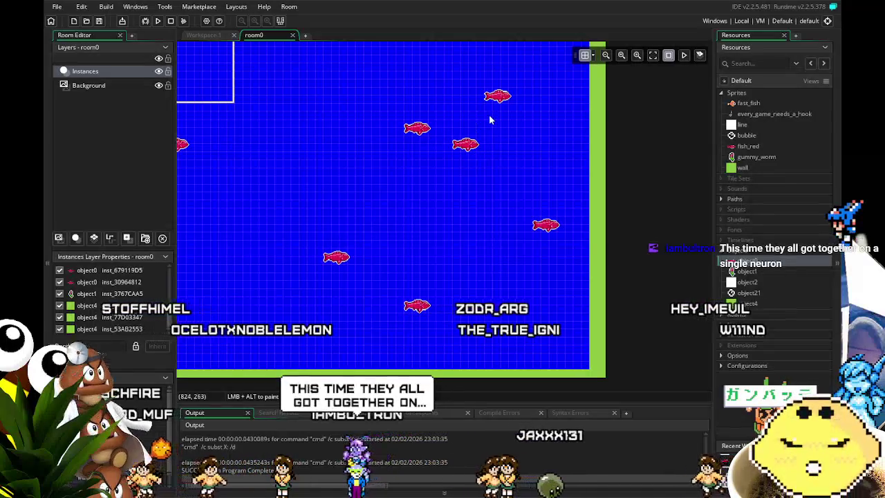
{"action": "mouse_move", "coordinate": [383, 218]}
{"action": "left_mouse_down"}
{"action": "mouse_move", "coordinate": [512, 276]}
{"action": "mouse_move", "coordinate": [488, 272]}
{"action": "left_mouse_up"}
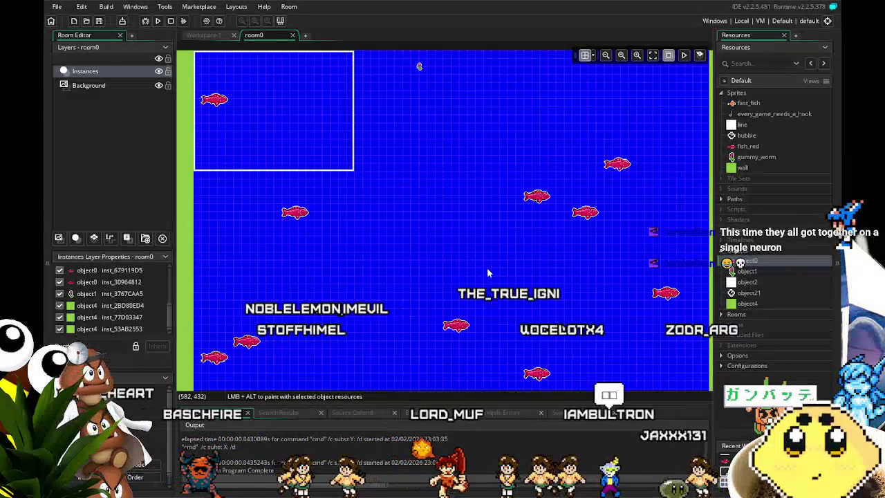
{"action": "left_click_drag", "start_coordinate": [488, 273], "coordinate": [351, 277]}
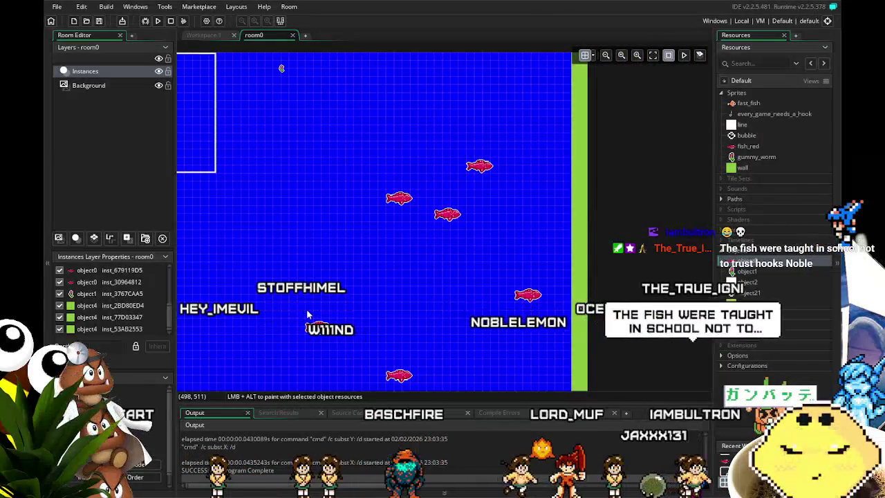
{"action": "left_click_drag", "start_coordinate": [308, 314], "coordinate": [421, 273]}
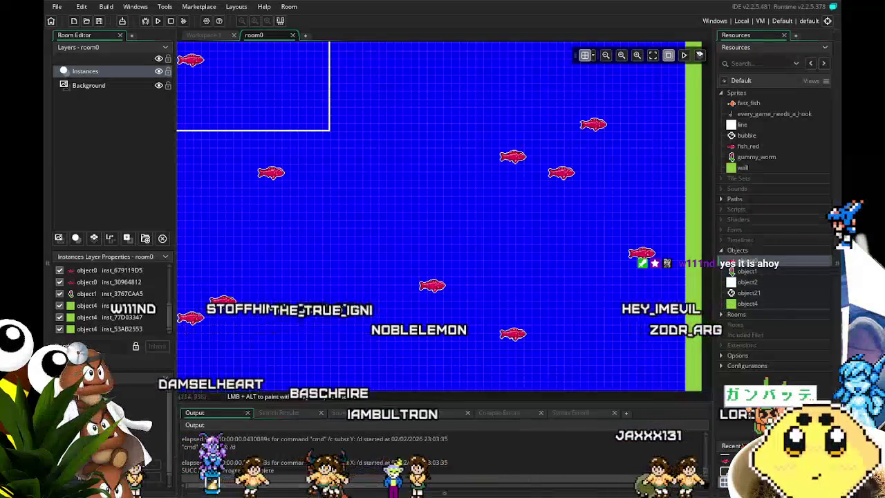
{"action": "double_click", "coordinate": [742, 147]}
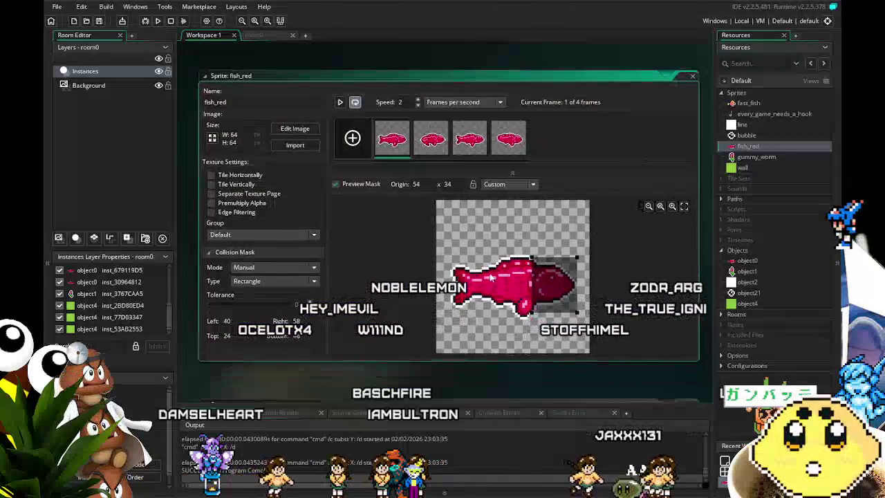
- Open the first fish_red frame in the image editor and zoom the canvas to paint the hanging fin
{"action": "double_click", "coordinate": [390, 137]}
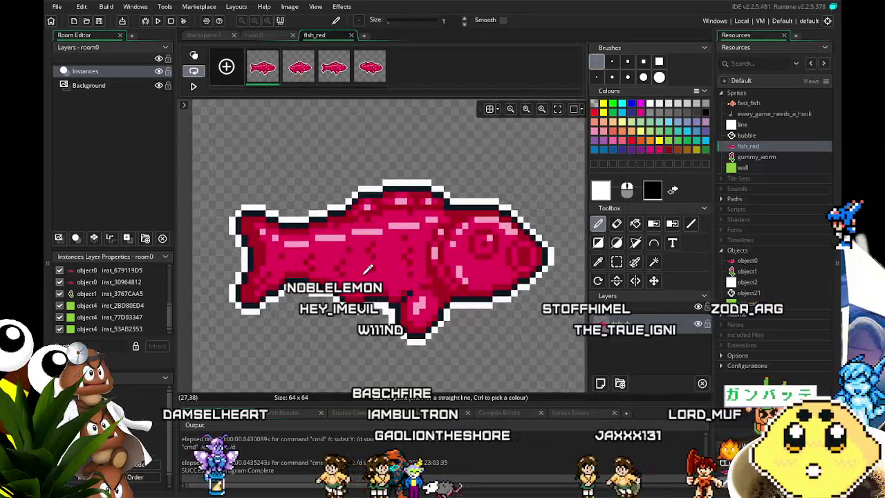
{"action": "scroll", "coordinate": [368, 270], "scroll_direction": "down", "scroll_amount": 1}
{"action": "scroll", "coordinate": [324, 322], "scroll_direction": "up", "scroll_amount": 1}
{"action": "scroll", "coordinate": [396, 298], "scroll_direction": "down", "scroll_amount": 2}
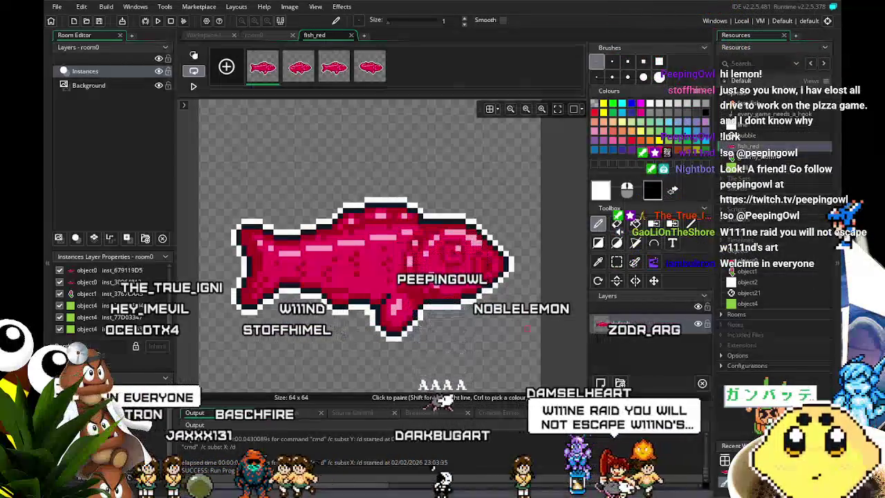
{"action": "scroll", "coordinate": [332, 287], "scroll_direction": "down", "scroll_amount": 1}
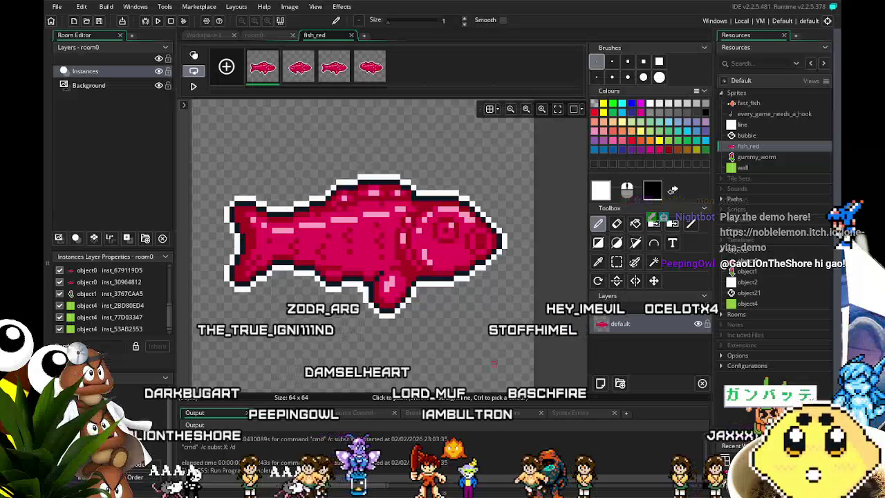
- Run the game with F5 and move the hook left, then right, to watch the repainted fish
{"action": "key", "text": "F5"}
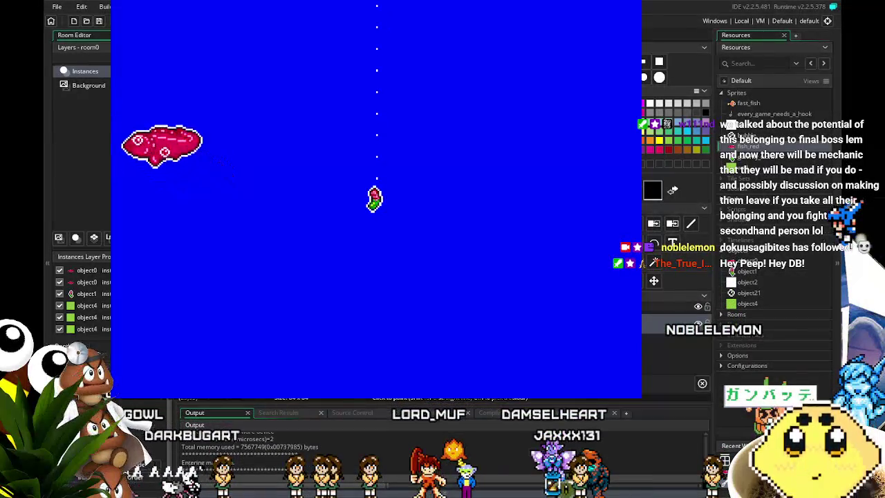
{"action": "key", "text": "Left"}
{"action": "key", "text": "Right"}
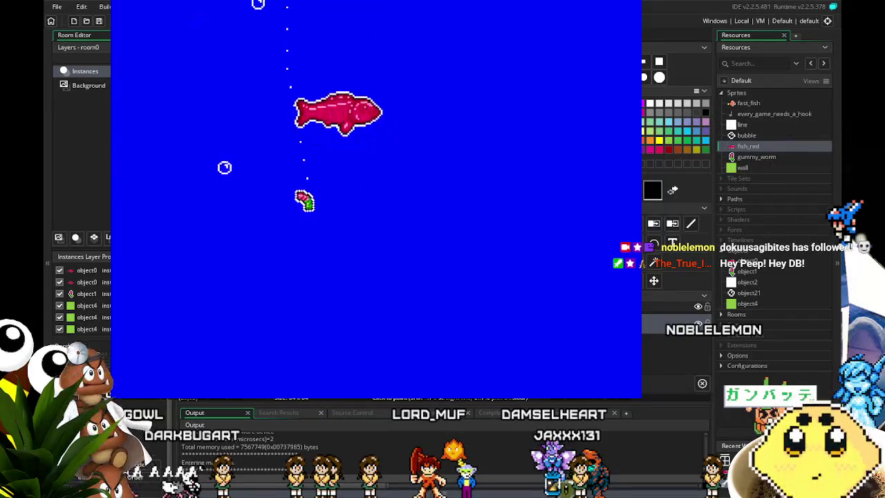
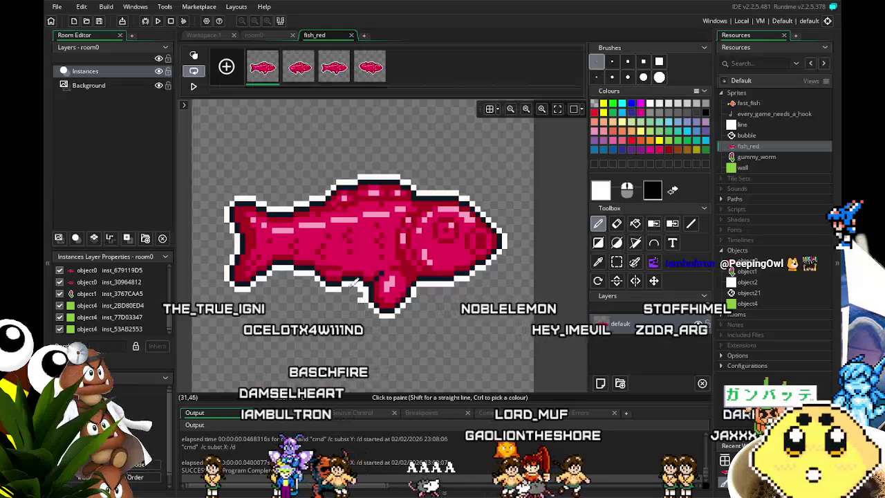
- Close the fish_red image editor and return to the fish_red sprite window and its collision mask settings
{"action": "left_click", "coordinate": [351, 35]}
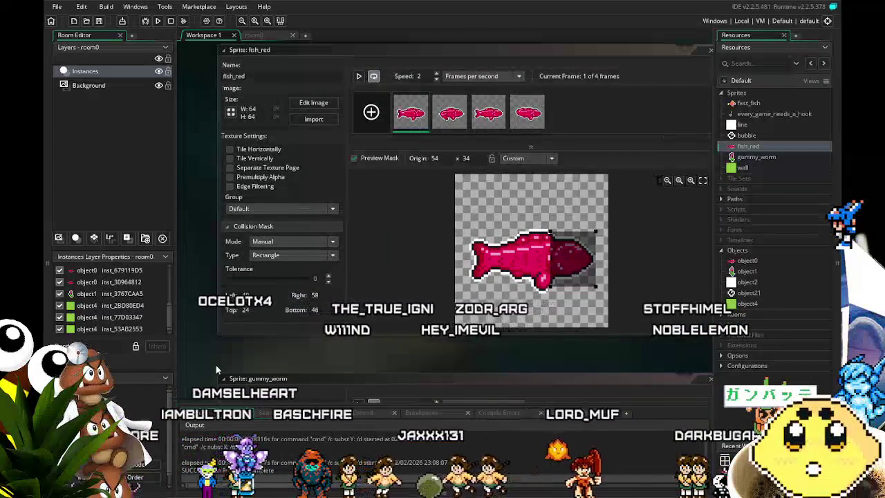
{"action": "scroll", "coordinate": [204, 336], "scroll_direction": "up", "scroll_amount": 2}
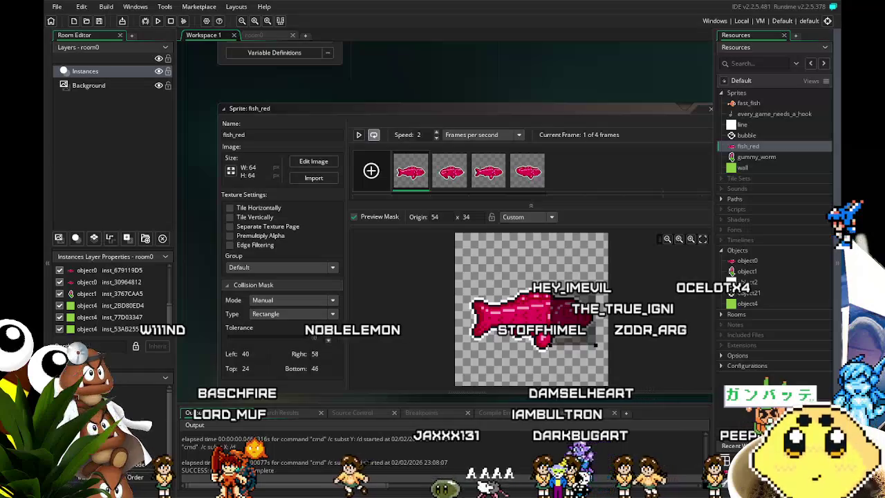
{"action": "mouse_move", "coordinate": [407, 260]}
{"action": "left_mouse_down"}
{"action": "mouse_move", "coordinate": [376, 240]}
{"action": "mouse_move", "coordinate": [372, 262]}
{"action": "left_mouse_up"}
- Collapse the Collision Mask section and set the fish_red origin to Middle Centre (32, 32)
{"action": "scroll", "coordinate": [551, 345], "scroll_direction": "up", "scroll_amount": 4}
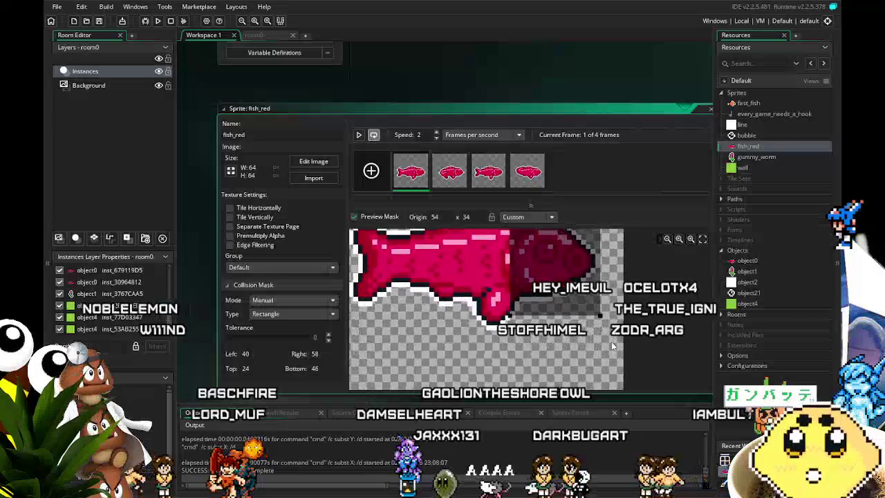
{"action": "scroll", "coordinate": [612, 365], "scroll_direction": "down", "scroll_amount": 2}
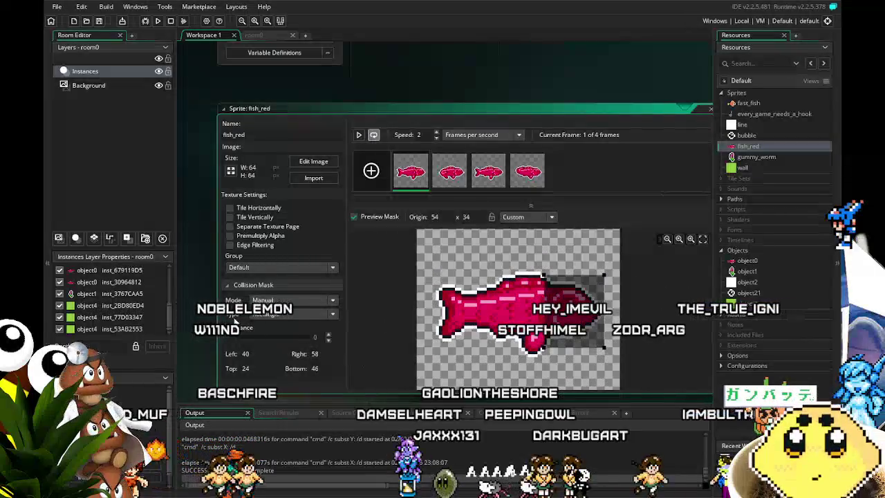
{"action": "left_click", "coordinate": [226, 286]}
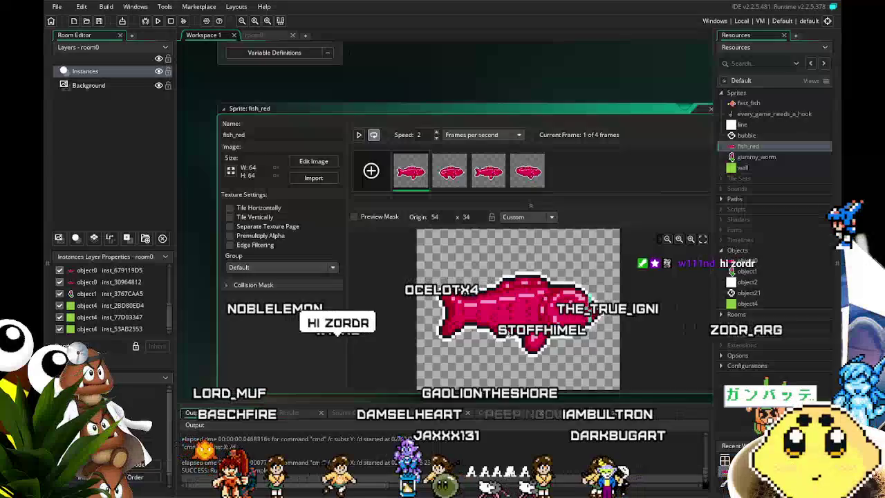
{"action": "left_click", "coordinate": [520, 218]}
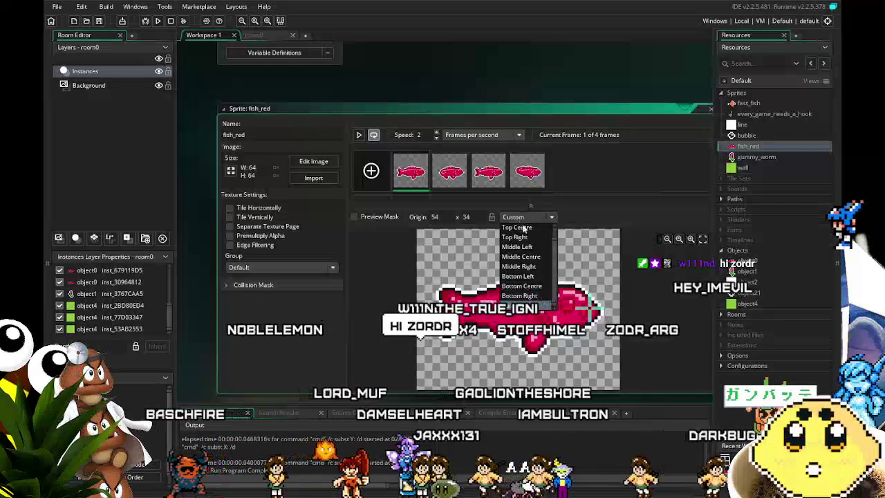
{"action": "left_click", "coordinate": [533, 257]}
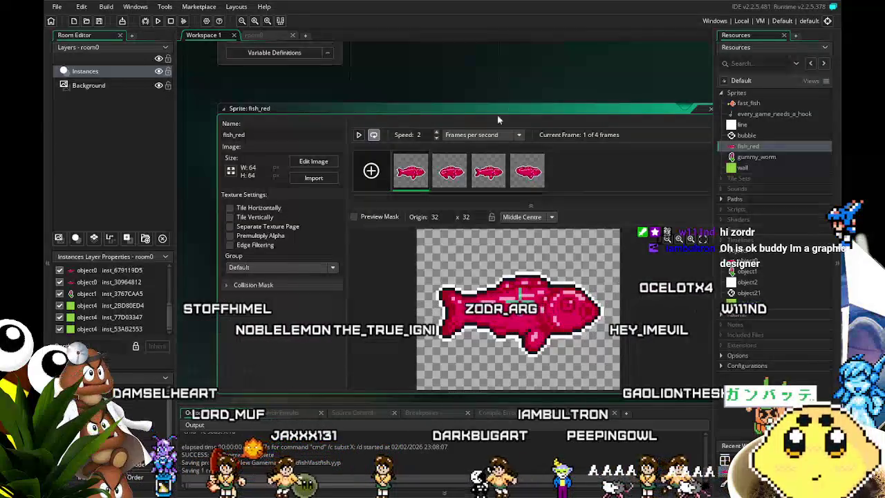
{"action": "left_click_drag", "start_coordinate": [485, 87], "coordinate": [430, 89]}
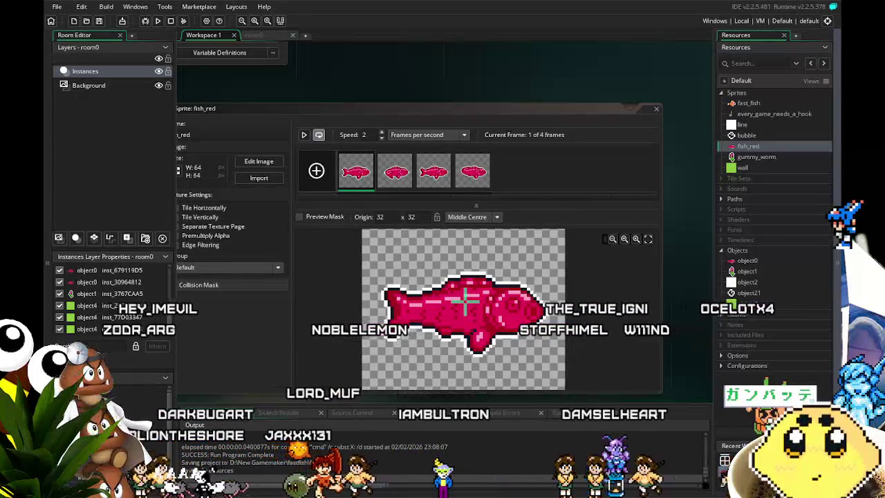
- Scroll the workspace past the gummy_worm sprite down to the 16×16 wall sprite window
{"action": "scroll", "coordinate": [680, 249], "scroll_direction": "down", "scroll_amount": 2}
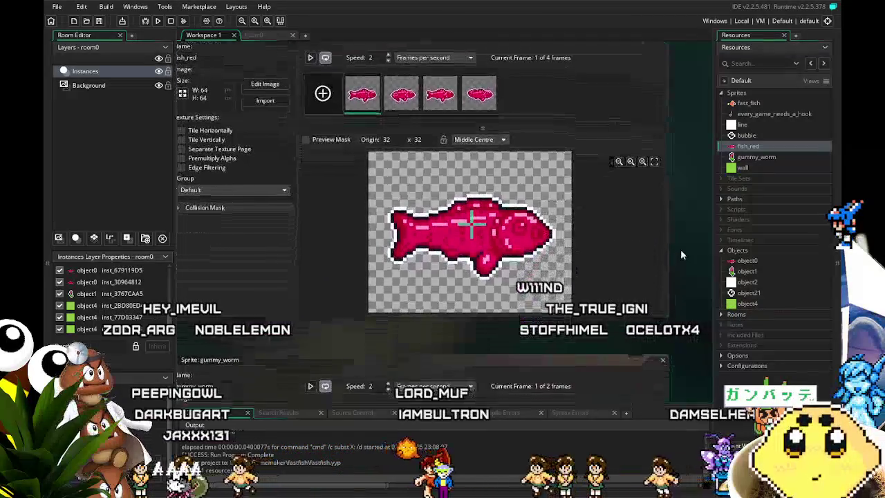
{"action": "mouse_move", "coordinate": [214, 336]}
{"action": "left_mouse_down"}
{"action": "mouse_move", "coordinate": [334, 328]}
{"action": "mouse_move", "coordinate": [257, 322]}
{"action": "left_mouse_up"}
{"action": "scroll", "coordinate": [214, 349], "scroll_direction": "down", "scroll_amount": 7}
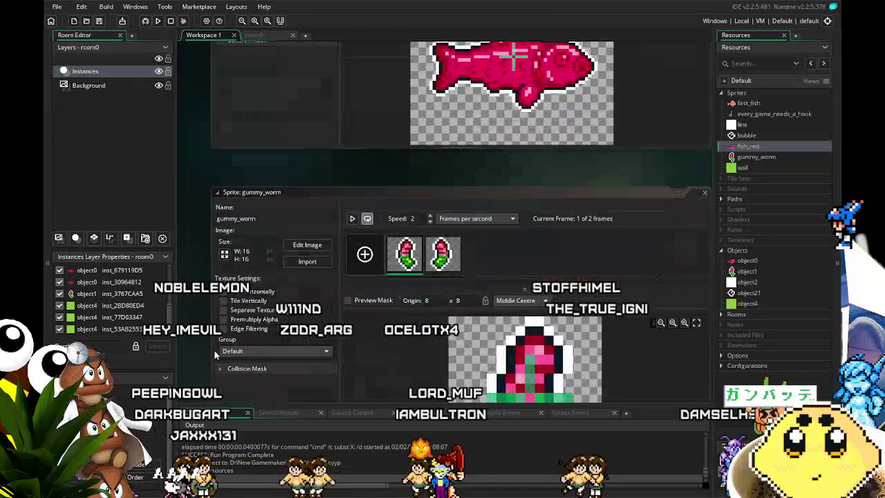
{"action": "scroll", "coordinate": [213, 349], "scroll_direction": "down", "scroll_amount": 2}
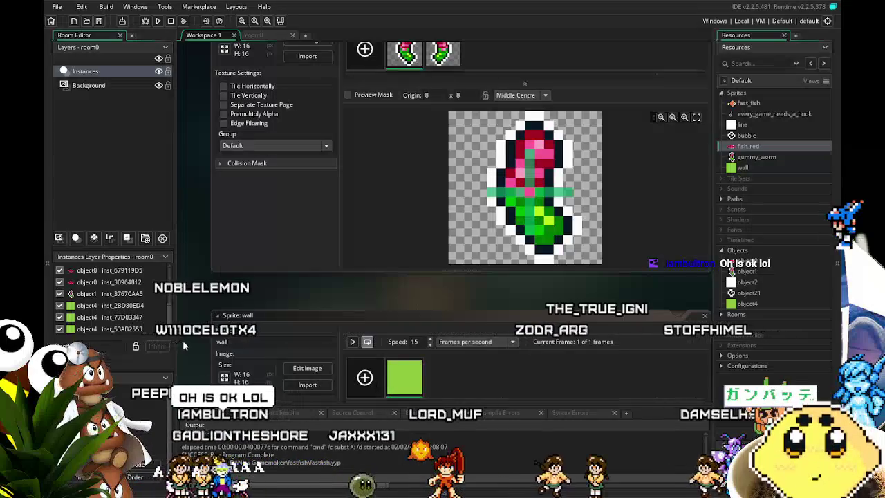
{"action": "scroll", "coordinate": [184, 340], "scroll_direction": "down", "scroll_amount": 4}
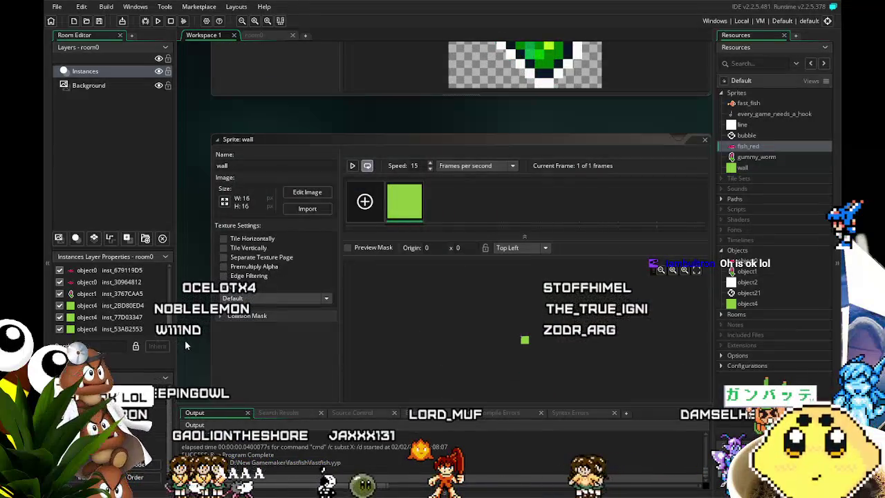
{"action": "scroll", "coordinate": [185, 339], "scroll_direction": "down", "scroll_amount": 1}
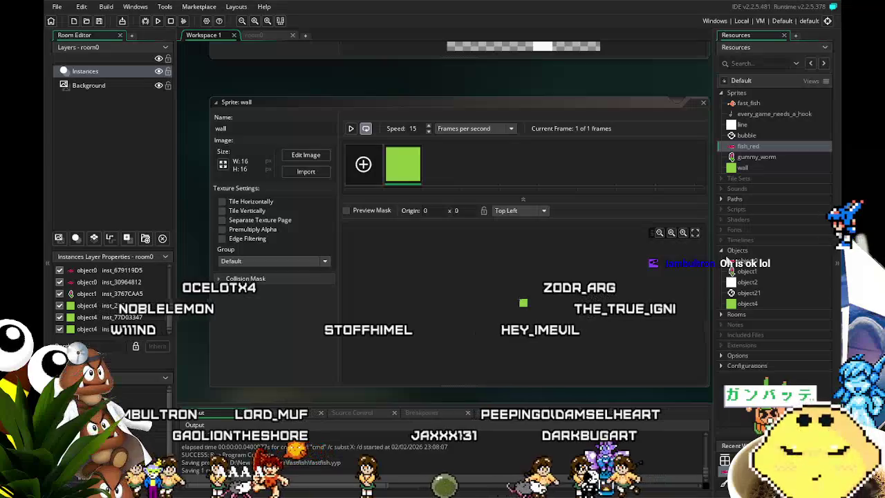
- Open object0 and view its Alarm 0, object4 collision, Outside Room and Create event code
{"action": "double_click", "coordinate": [747, 262]}
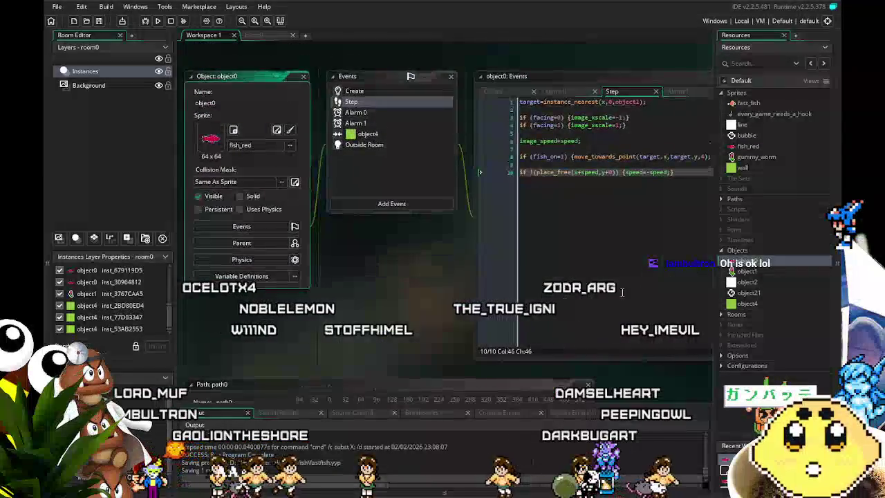
{"action": "left_click_drag", "start_coordinate": [408, 329], "coordinate": [369, 334]}
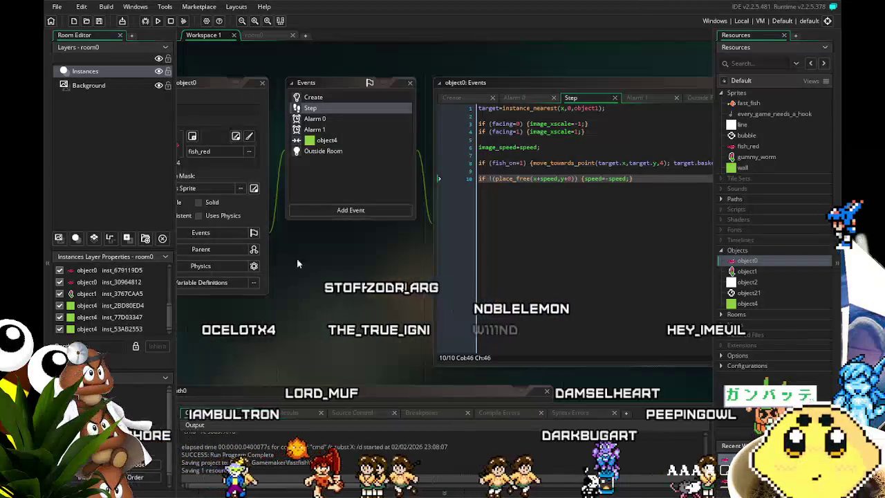
{"action": "left_click", "coordinate": [338, 118]}
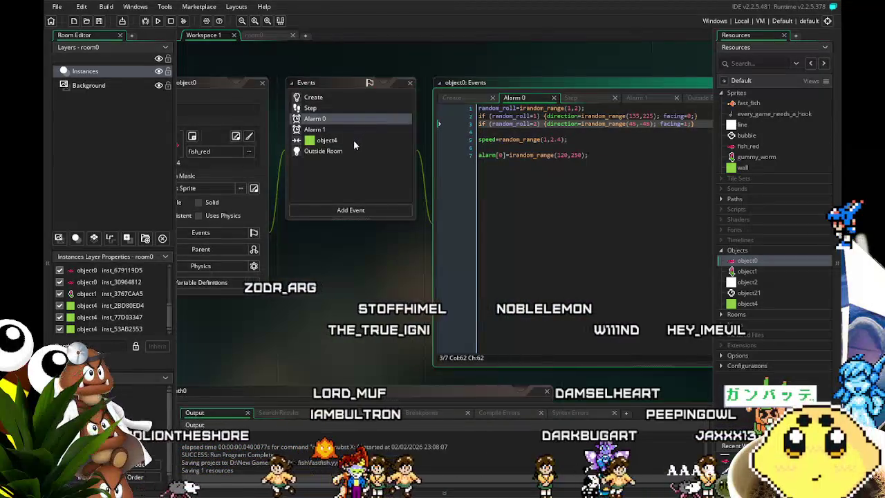
{"action": "left_click", "coordinate": [354, 140]}
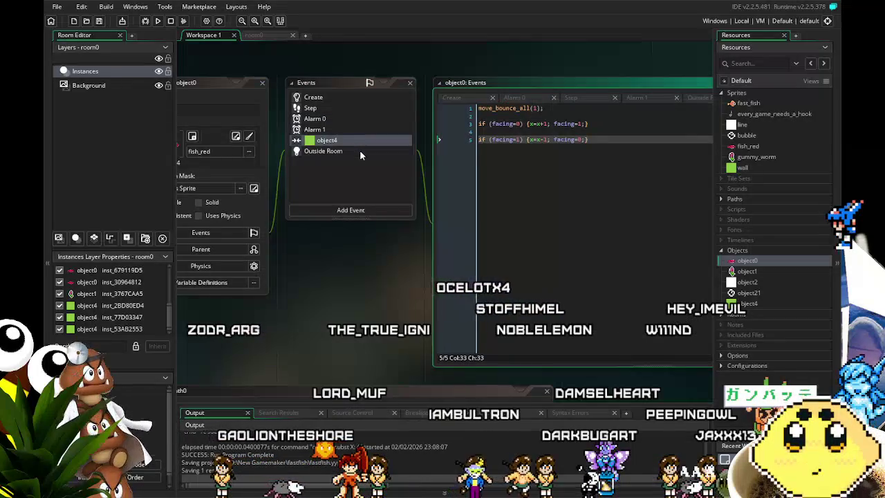
{"action": "left_click", "coordinate": [360, 151]}
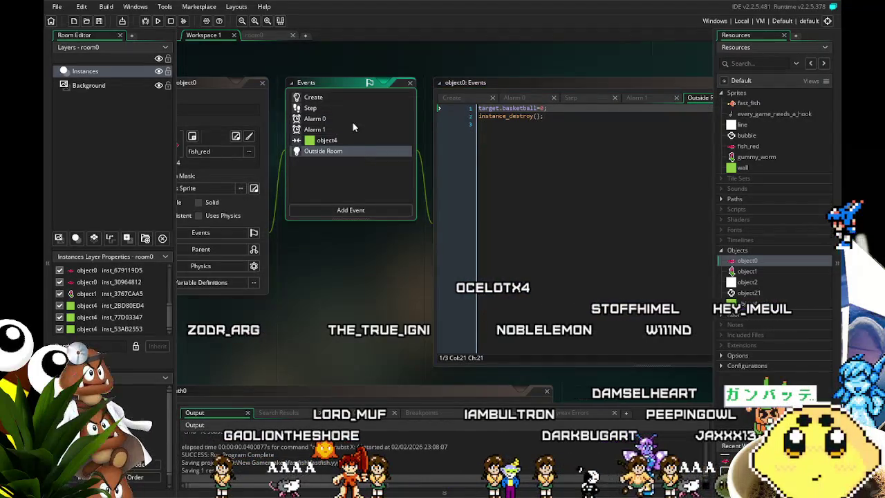
{"action": "left_click", "coordinate": [338, 99]}
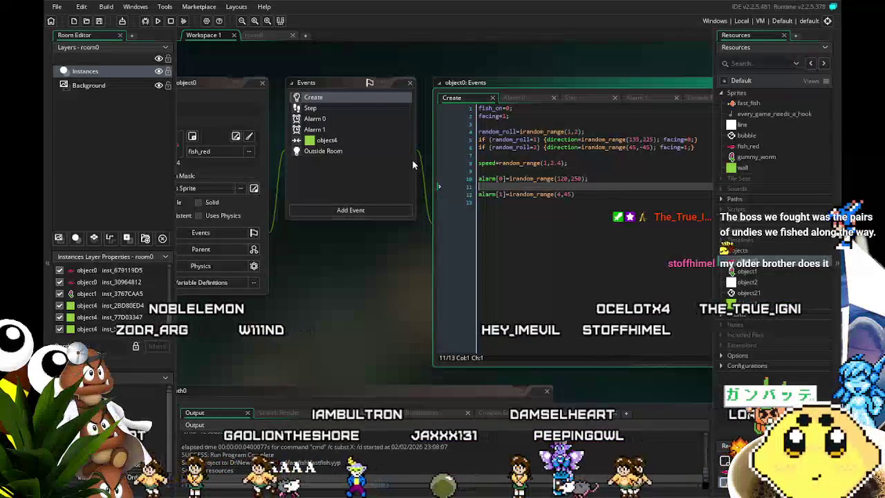
- Show object0's Step code, which targets the nearest object1 and reverses speed when blocked
{"action": "left_click_drag", "start_coordinate": [368, 263], "coordinate": [355, 260]}
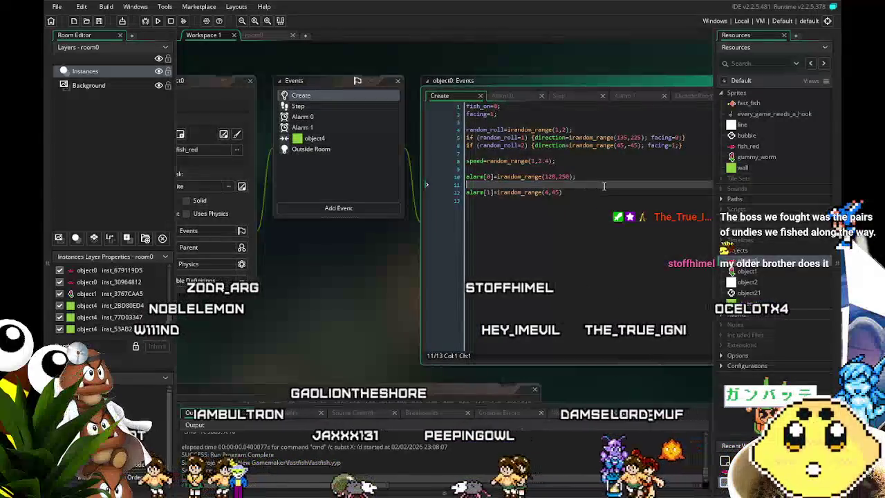
{"action": "left_click", "coordinate": [596, 198]}
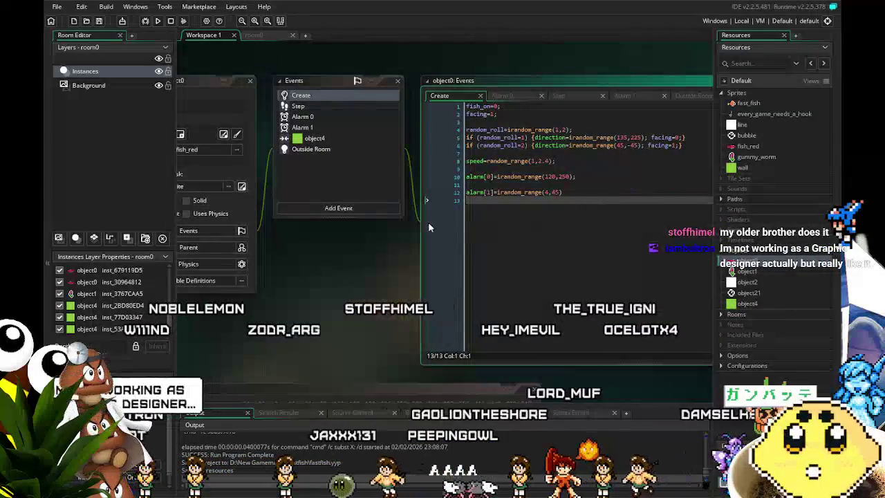
{"action": "left_click", "coordinate": [315, 105]}
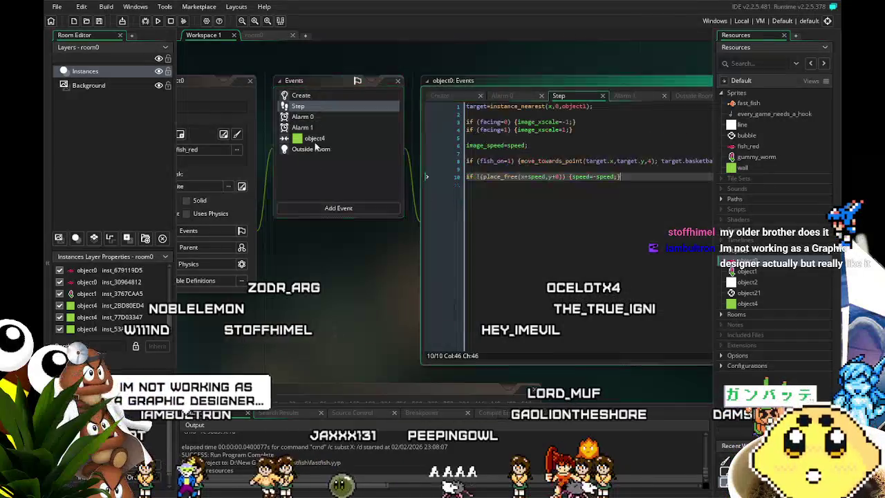
{"action": "mouse_move", "coordinate": [301, 237]}
{"action": "left_mouse_down"}
{"action": "mouse_move", "coordinate": [325, 227]}
{"action": "mouse_move", "coordinate": [296, 237]}
{"action": "left_mouse_up"}
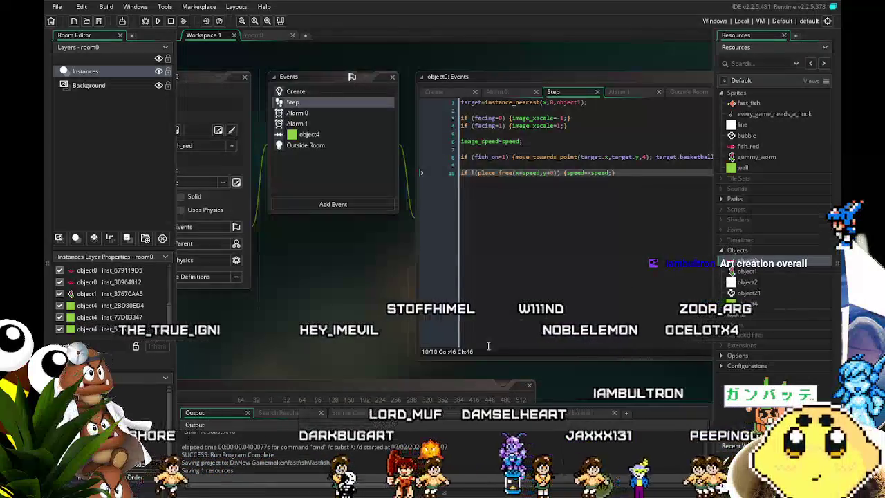
{"action": "left_click_drag", "start_coordinate": [525, 381], "coordinate": [489, 372]}
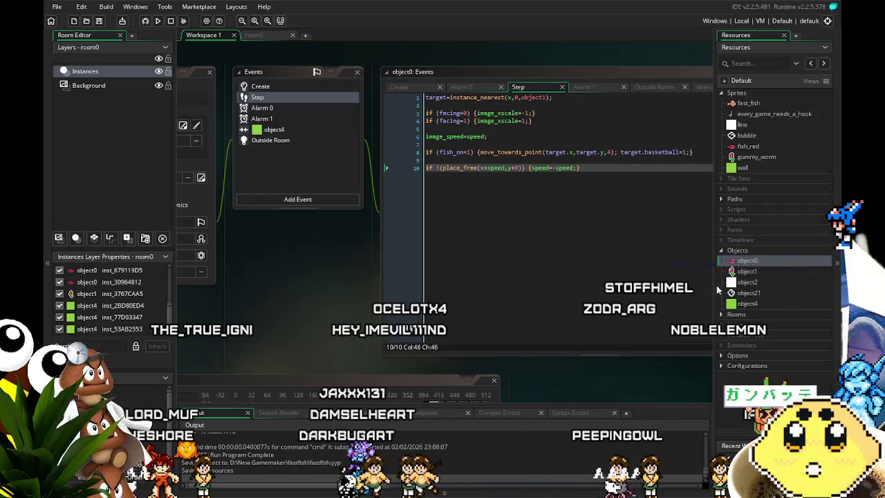
{"action": "mouse_move", "coordinate": [339, 336]}
{"action": "left_mouse_down"}
{"action": "mouse_move", "coordinate": [325, 308]}
{"action": "mouse_move", "coordinate": [365, 290]}
{"action": "mouse_move", "coordinate": [335, 230]}
{"action": "mouse_move", "coordinate": [428, 216]}
{"action": "left_mouse_up"}
{"action": "scroll", "coordinate": [252, 291], "scroll_direction": "up", "scroll_amount": 5}
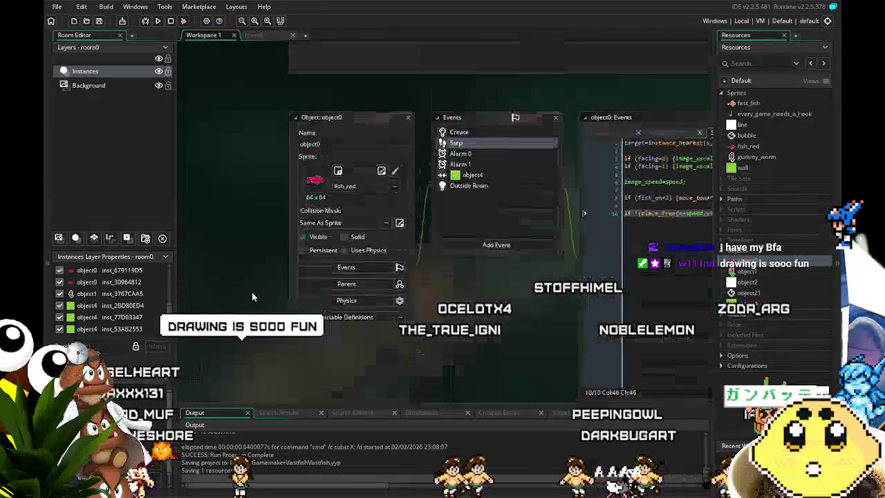
- Scroll past the hook and fast_fish sprites to the 1×1 line sprite, with object0's editor below
{"action": "scroll", "coordinate": [197, 331], "scroll_direction": "up", "scroll_amount": 4}
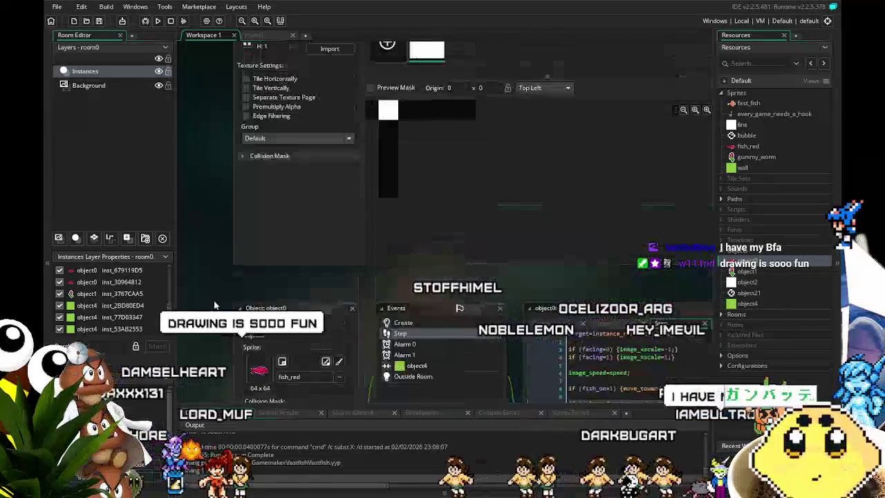
{"action": "scroll", "coordinate": [214, 300], "scroll_direction": "right", "scroll_amount": 1}
{"action": "scroll", "coordinate": [214, 300], "scroll_direction": "up", "scroll_amount": 6}
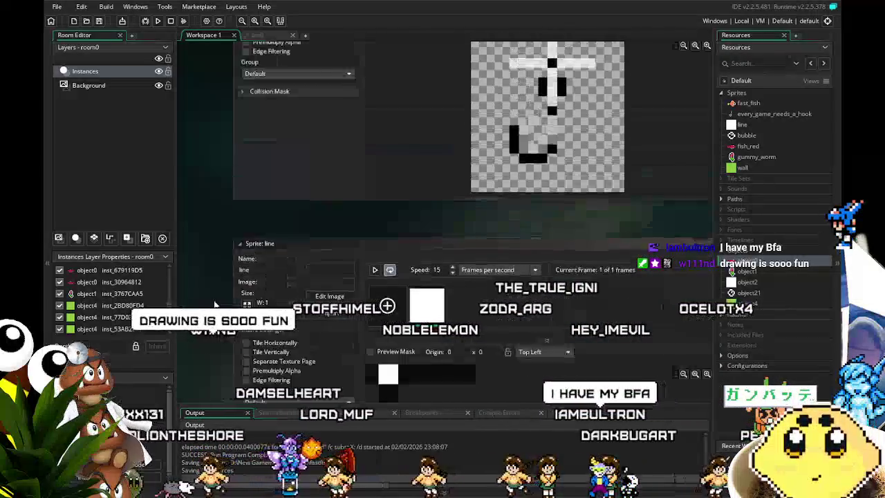
{"action": "scroll", "coordinate": [215, 304], "scroll_direction": "up", "scroll_amount": 4}
{"action": "scroll", "coordinate": [214, 305], "scroll_direction": "up", "scroll_amount": 3}
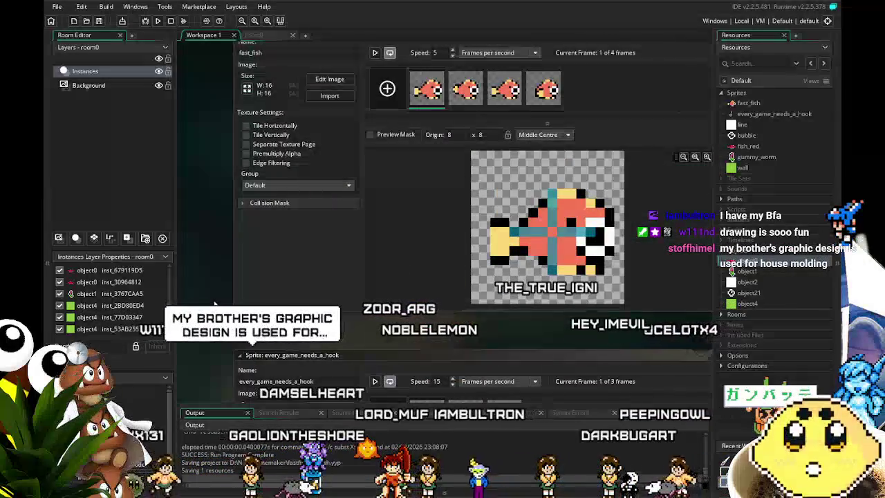
{"action": "scroll", "coordinate": [214, 304], "scroll_direction": "down", "scroll_amount": 3}
{"action": "scroll", "coordinate": [214, 304], "scroll_direction": "down", "scroll_amount": 7}
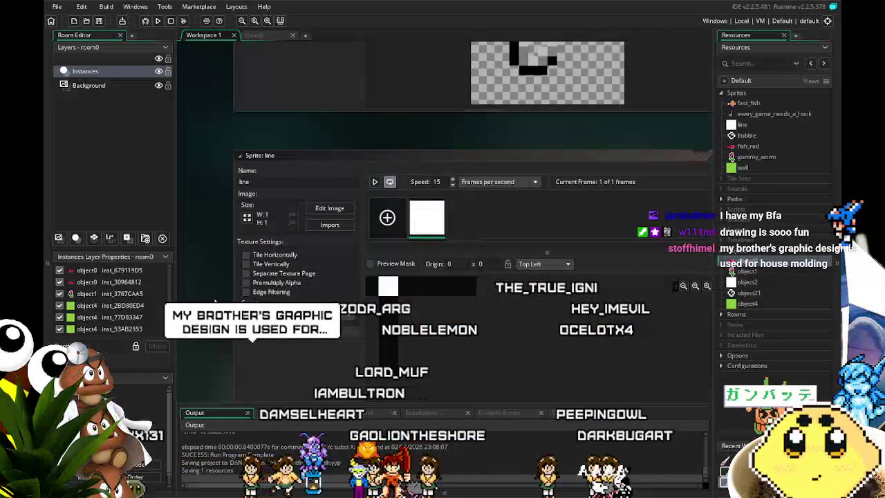
{"action": "scroll", "coordinate": [215, 303], "scroll_direction": "down", "scroll_amount": 3}
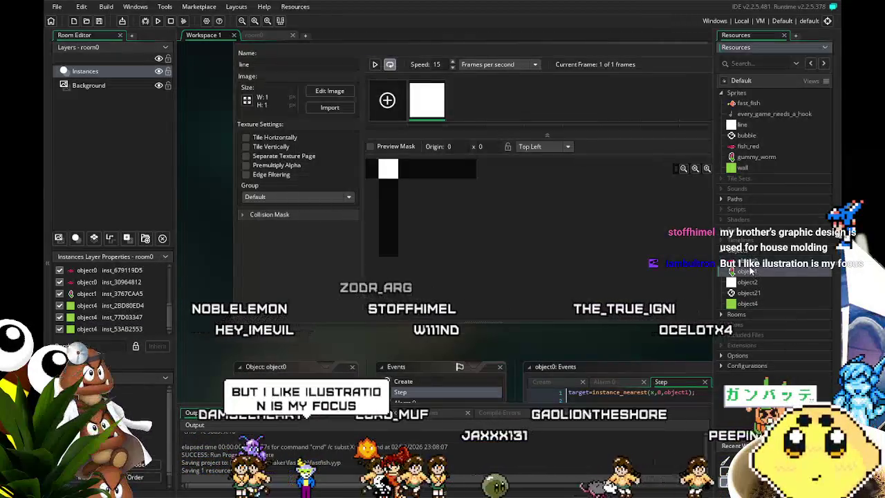
{"action": "double_click", "coordinate": [750, 271]}
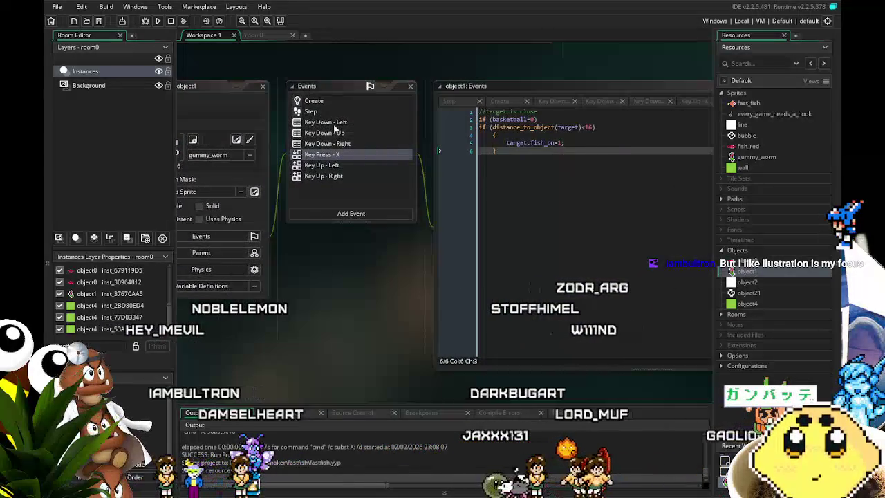
- Review object1's Step, Key Up - Left, and Key Down - Right, Up and Left event code
{"action": "left_click", "coordinate": [350, 109]}
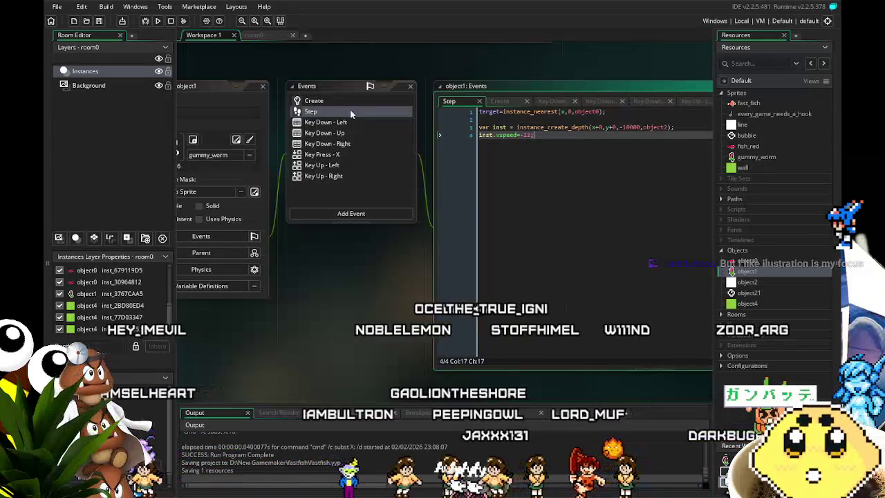
{"action": "left_click", "coordinate": [348, 166]}
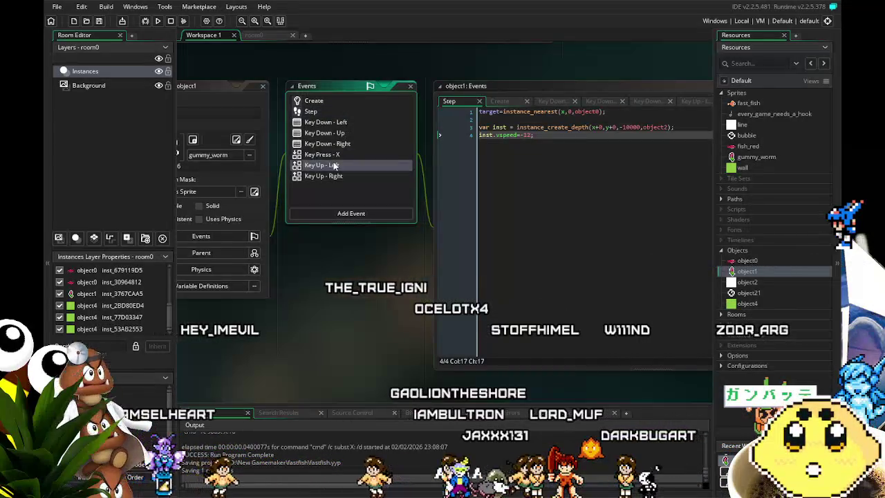
{"action": "left_click", "coordinate": [345, 144]}
{"action": "left_click", "coordinate": [352, 134]}
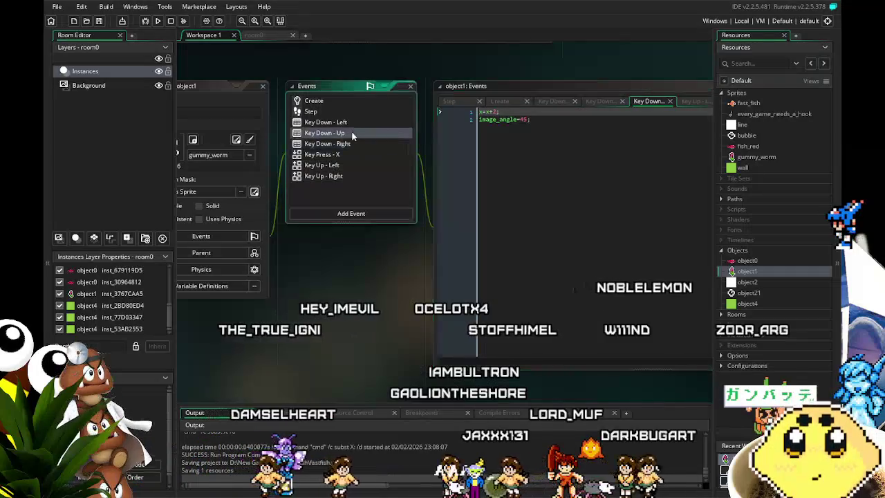
{"action": "left_click", "coordinate": [330, 123]}
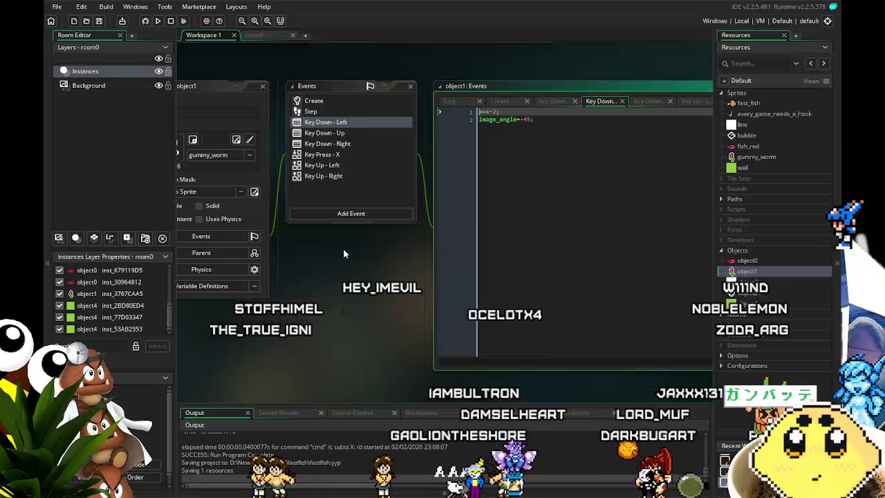
{"action": "left_click_drag", "start_coordinate": [344, 250], "coordinate": [331, 251]}
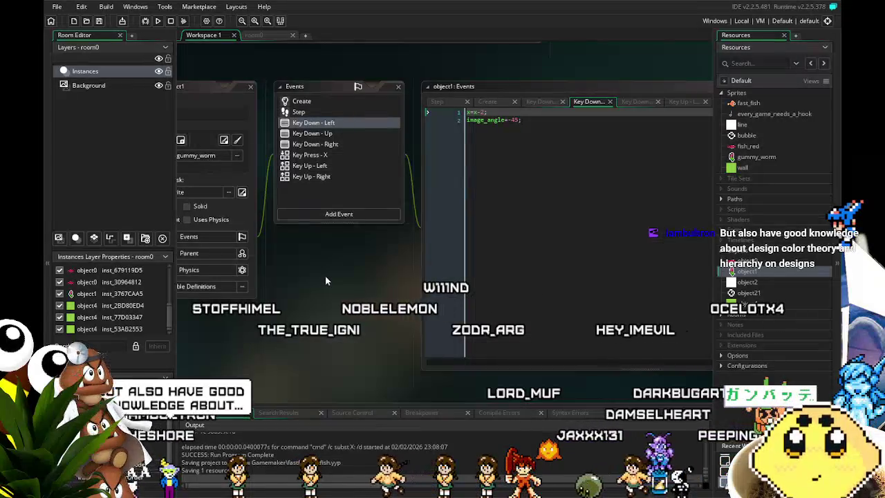
{"action": "left_click_drag", "start_coordinate": [325, 275], "coordinate": [315, 279]}
- Check object1's Key Down - Up, Key Down - Right, Key Press - X, Create and Step code, ending on Key Up - Left
{"action": "left_click", "coordinate": [336, 138]}
{"action": "left_click", "coordinate": [350, 149]}
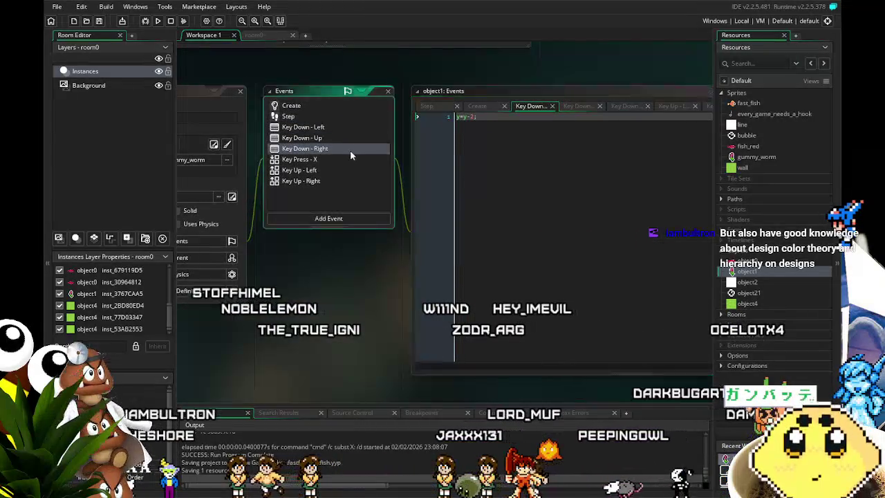
{"action": "left_click", "coordinate": [353, 158]}
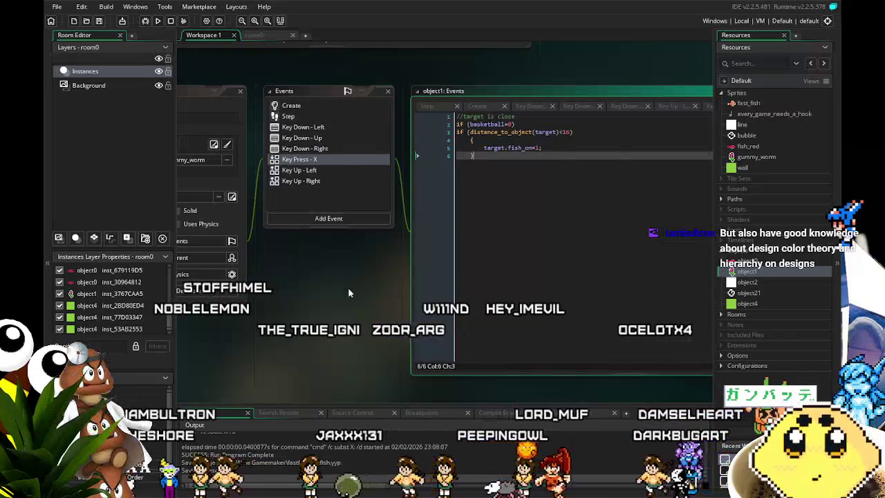
{"action": "left_click_drag", "start_coordinate": [348, 287], "coordinate": [318, 296]}
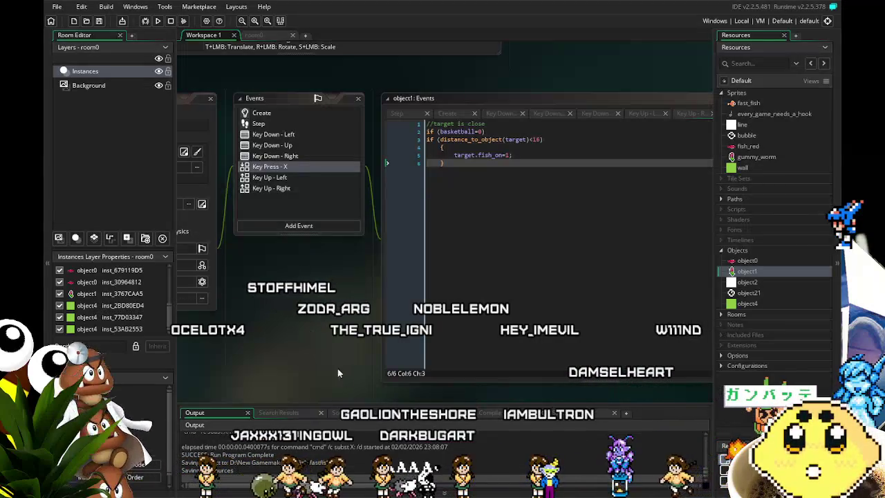
{"action": "left_click", "coordinate": [269, 113]}
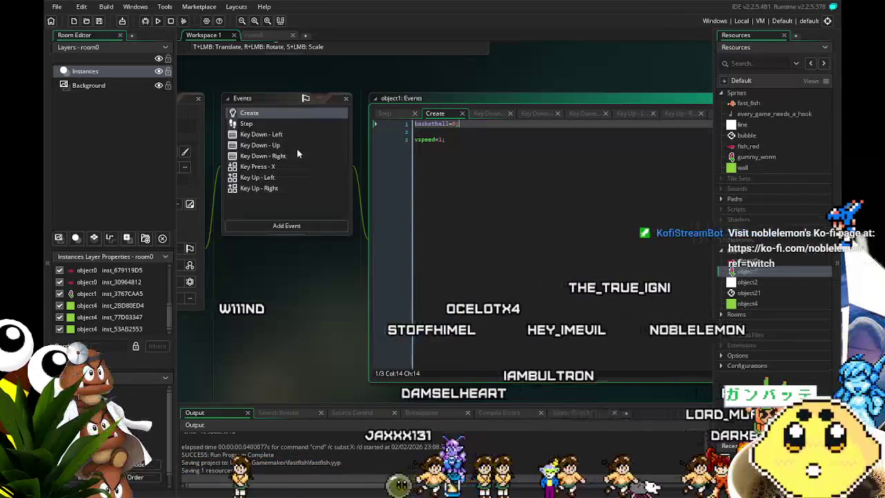
{"action": "left_click", "coordinate": [266, 123]}
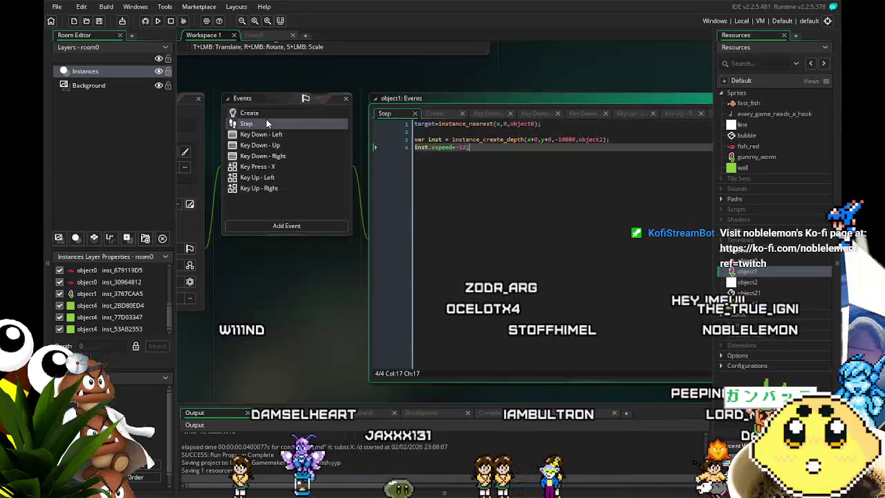
{"action": "left_click", "coordinate": [290, 179]}
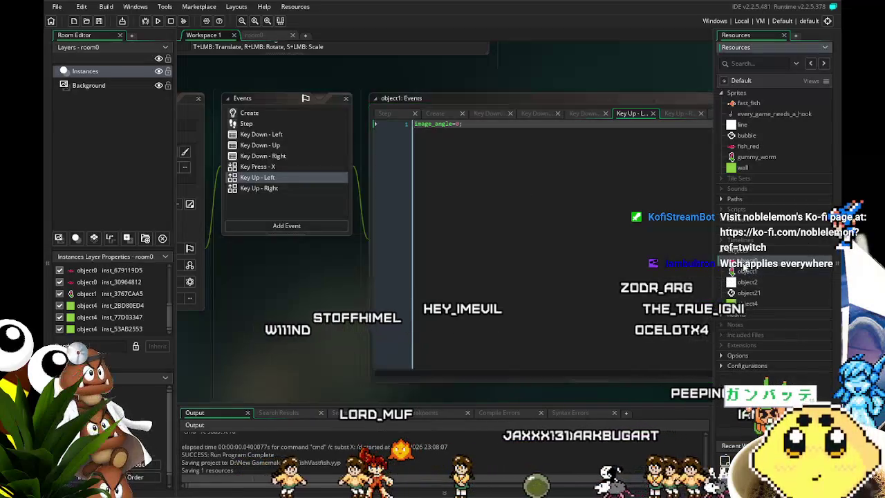
- Reopen object0 and read its Step movement code, including the speed reversal on line 10
{"action": "double_click", "coordinate": [743, 263]}
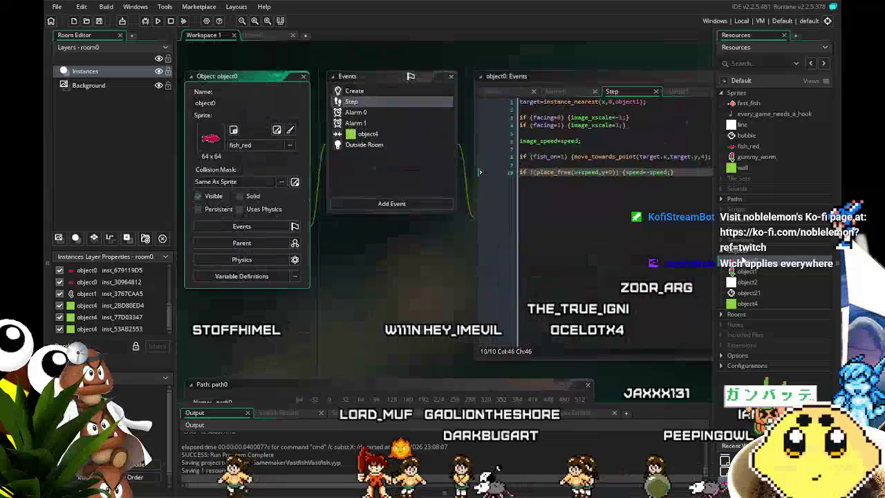
{"action": "scroll", "coordinate": [442, 287], "scroll_direction": "up", "scroll_amount": 2}
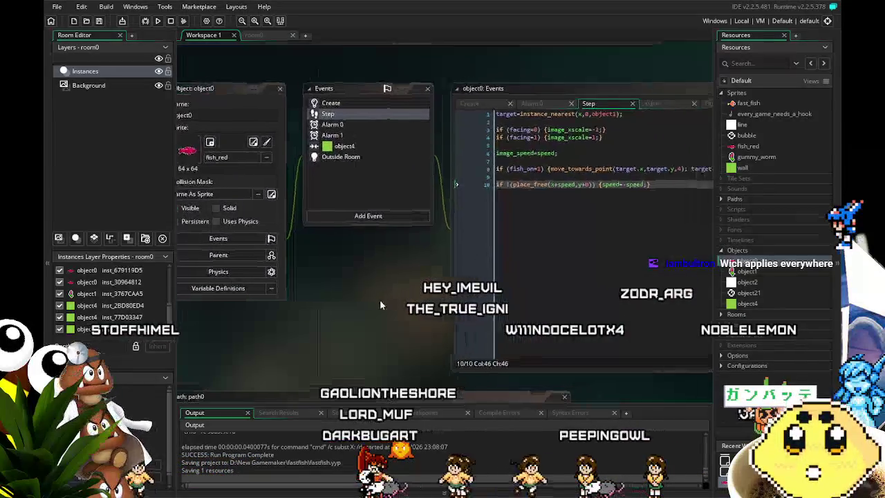
{"action": "scroll", "coordinate": [506, 211], "scroll_direction": "right", "scroll_amount": 2}
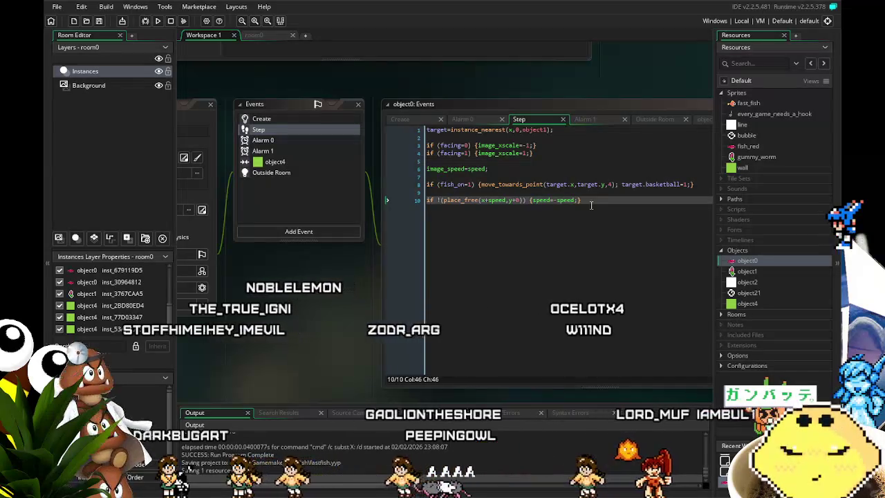
{"action": "left_click", "coordinate": [532, 200]}
{"action": "scroll", "coordinate": [534, 215], "scroll_direction": "right", "scroll_amount": 1}
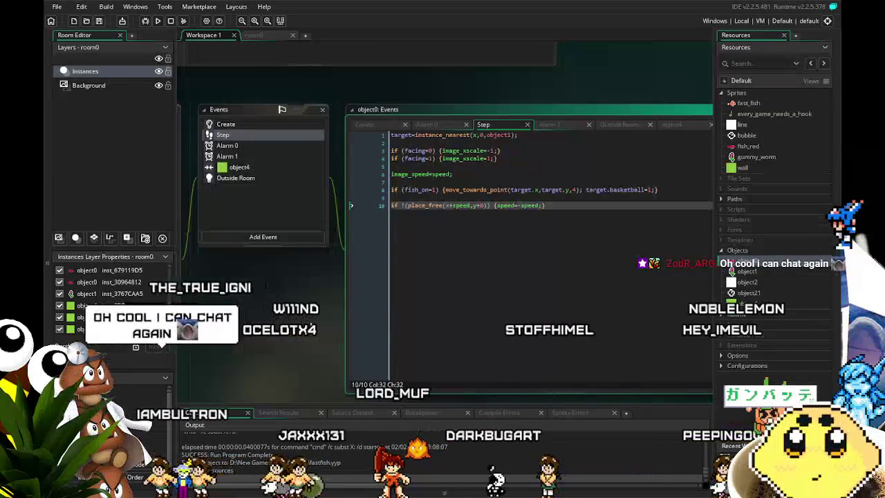
{"action": "left_click_drag", "start_coordinate": [310, 321], "coordinate": [298, 328]}
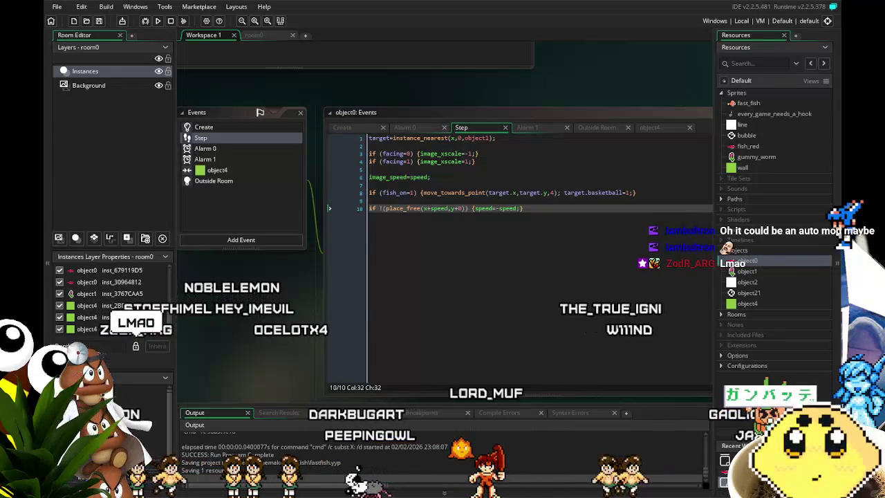
- Review object0's Alarm 1, object4 collision, Outside Room and Alarm 0 code, then switch to room0
{"action": "mouse_move", "coordinate": [265, 307]}
{"action": "left_mouse_down"}
{"action": "mouse_move", "coordinate": [314, 295]}
{"action": "mouse_move", "coordinate": [304, 296]}
{"action": "left_mouse_up"}
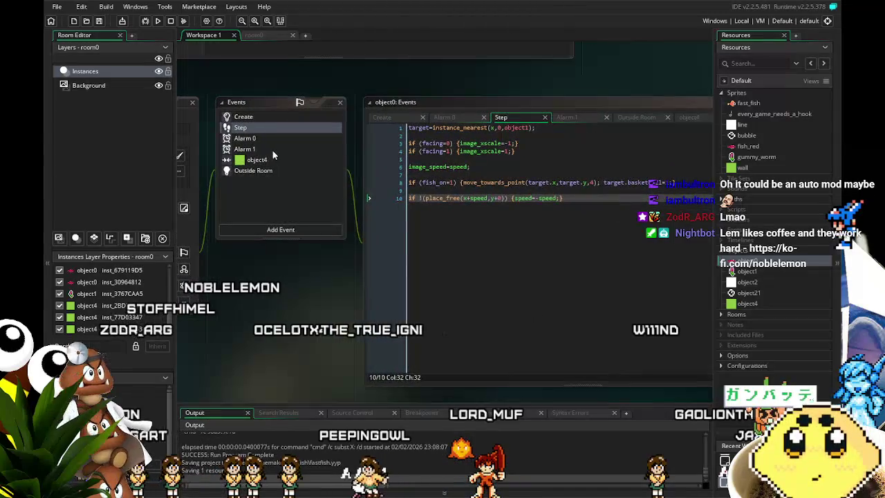
{"action": "left_click", "coordinate": [272, 148]}
{"action": "left_click", "coordinate": [287, 159]}
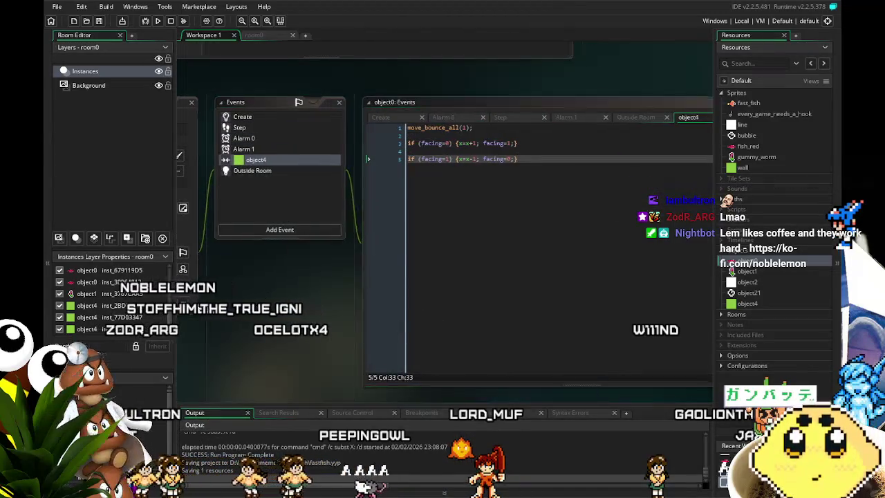
{"action": "left_click_drag", "start_coordinate": [270, 170], "coordinate": [271, 173]}
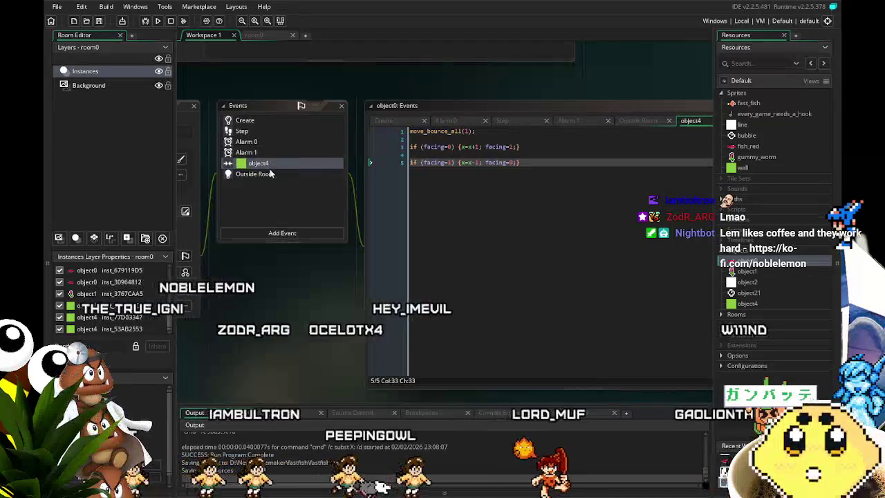
{"action": "left_click", "coordinate": [271, 173]}
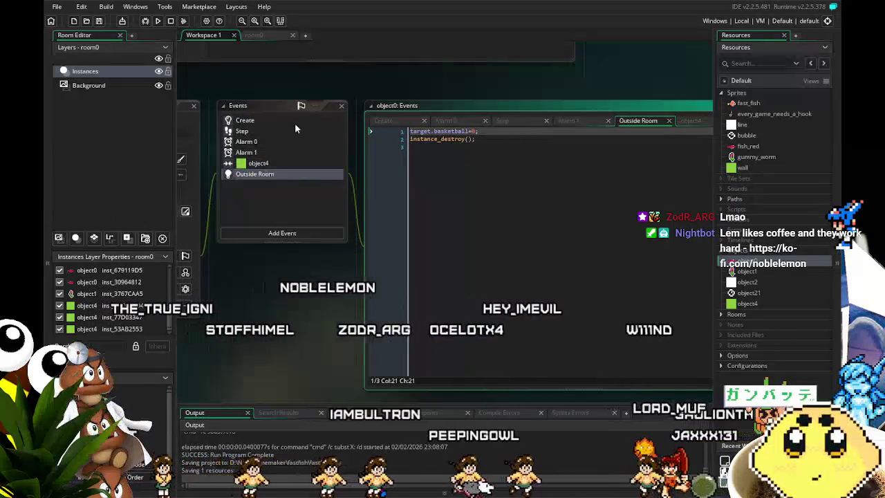
{"action": "left_click", "coordinate": [245, 152]}
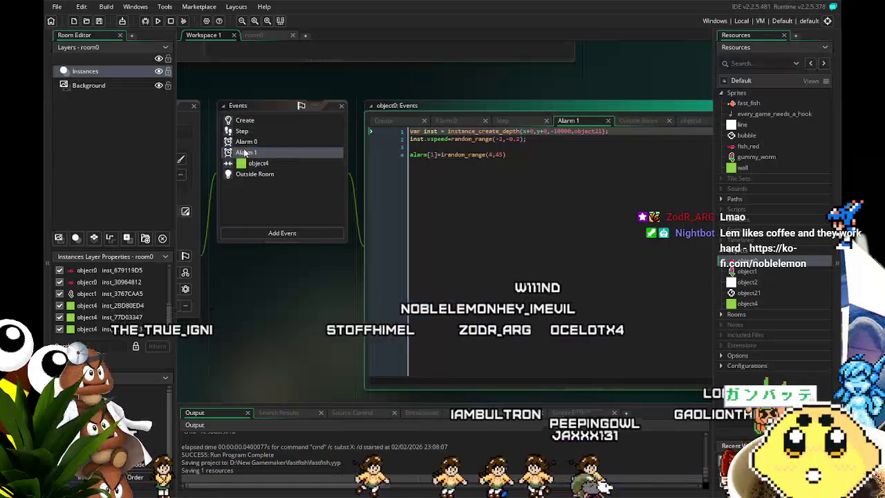
{"action": "left_click", "coordinate": [284, 139]}
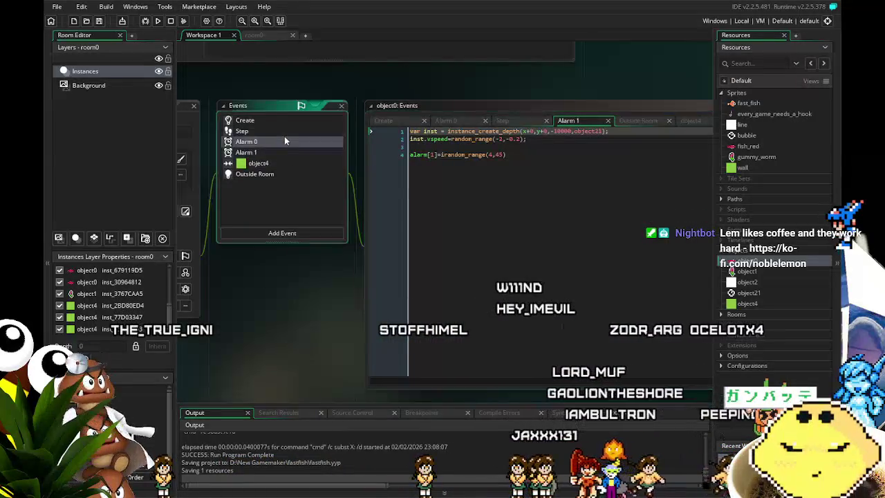
{"action": "left_click", "coordinate": [266, 40]}
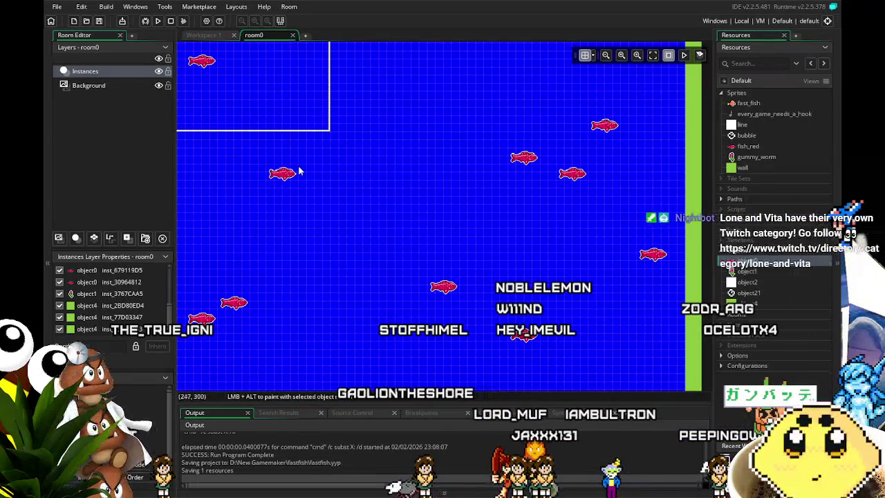
{"action": "scroll", "coordinate": [289, 217], "scroll_direction": "up", "scroll_amount": 5}
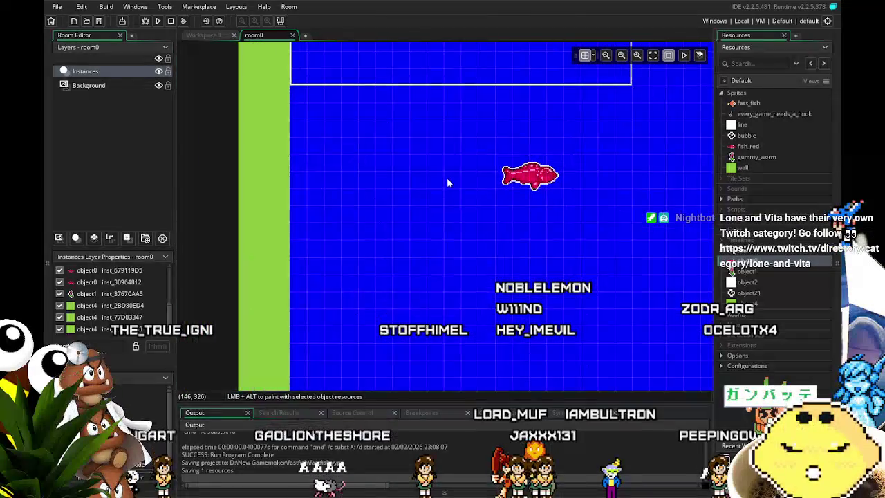
{"action": "scroll", "coordinate": [416, 253], "scroll_direction": "down", "scroll_amount": 5}
{"action": "mouse_move", "coordinate": [415, 258]}
{"action": "left_mouse_down"}
{"action": "mouse_move", "coordinate": [343, 313]}
{"action": "mouse_move", "coordinate": [353, 262]}
{"action": "mouse_move", "coordinate": [344, 236]}
{"action": "left_mouse_up"}
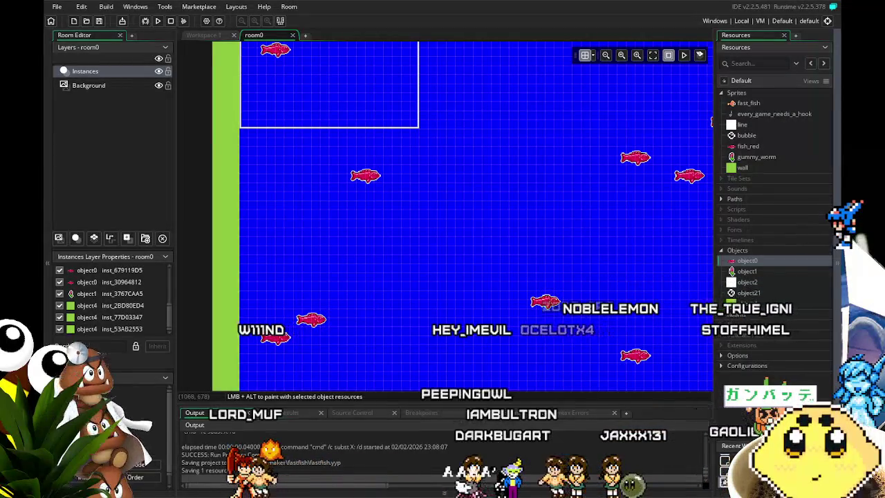
{"action": "mouse_move", "coordinate": [248, 300]}
{"action": "left_mouse_down"}
{"action": "mouse_move", "coordinate": [201, 289]}
{"action": "mouse_move", "coordinate": [240, 283]}
{"action": "mouse_move", "coordinate": [277, 185]}
{"action": "mouse_move", "coordinate": [217, 185]}
{"action": "mouse_move", "coordinate": [203, 202]}
{"action": "left_mouse_up"}
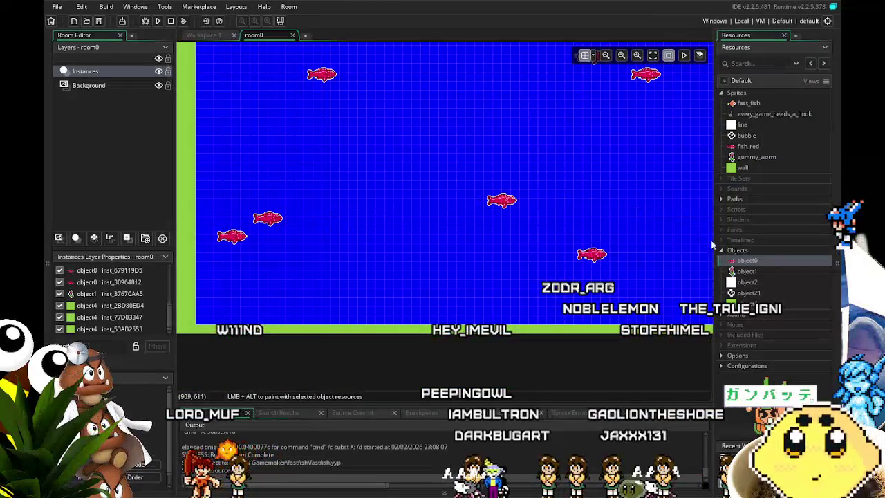
{"action": "mouse_move", "coordinate": [435, 355]}
{"action": "left_mouse_down"}
{"action": "mouse_move", "coordinate": [408, 363]}
{"action": "mouse_move", "coordinate": [339, 336]}
{"action": "mouse_move", "coordinate": [439, 356]}
{"action": "mouse_move", "coordinate": [395, 357]}
{"action": "left_mouse_up"}
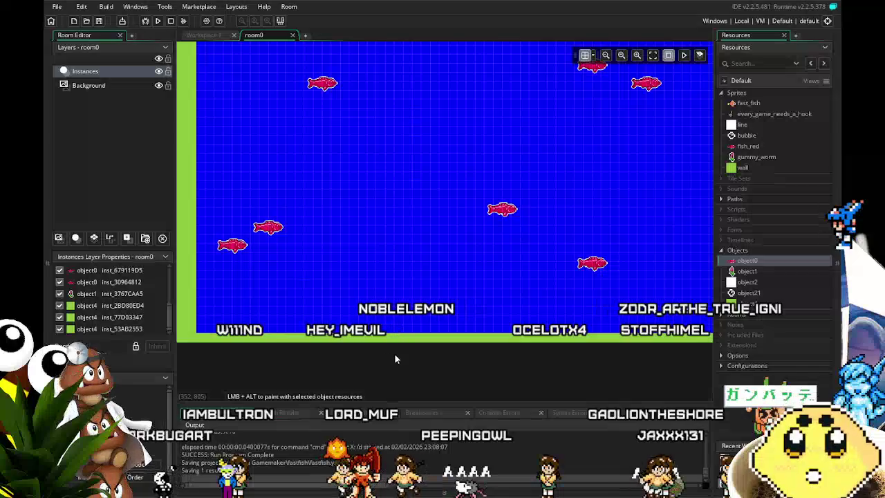
{"action": "left_click", "coordinate": [731, 264]}
{"action": "double_click", "coordinate": [731, 263]}
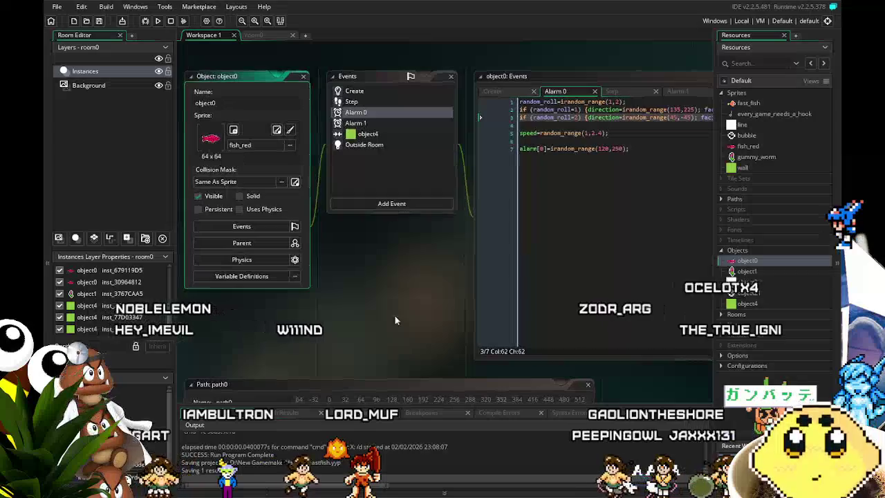
{"action": "left_click", "coordinate": [363, 133]}
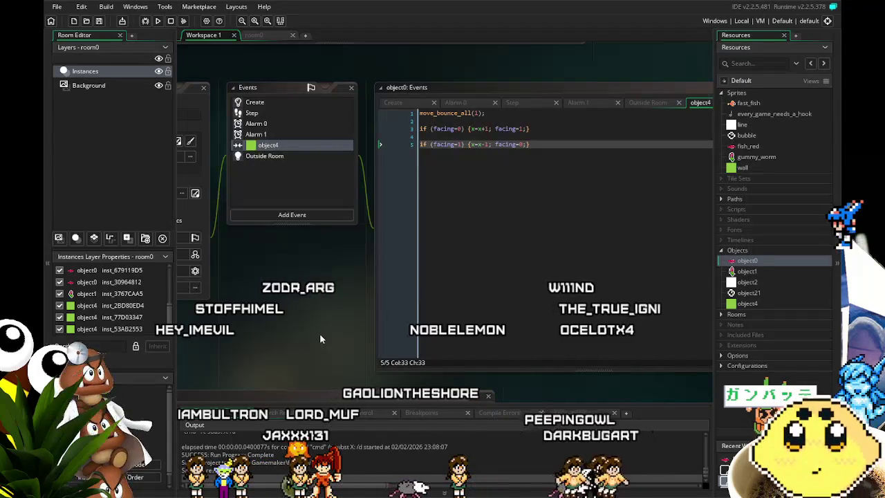
{"action": "left_click_drag", "start_coordinate": [268, 335], "coordinate": [286, 337]}
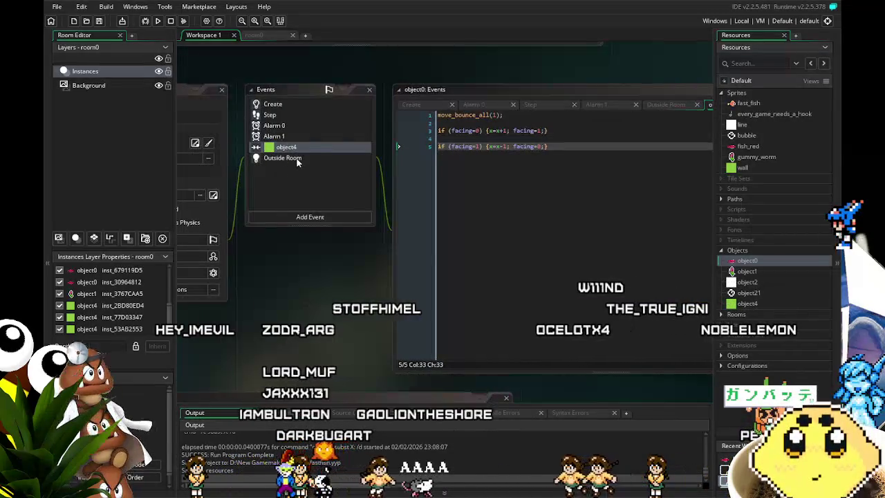
{"action": "left_click", "coordinate": [320, 146]}
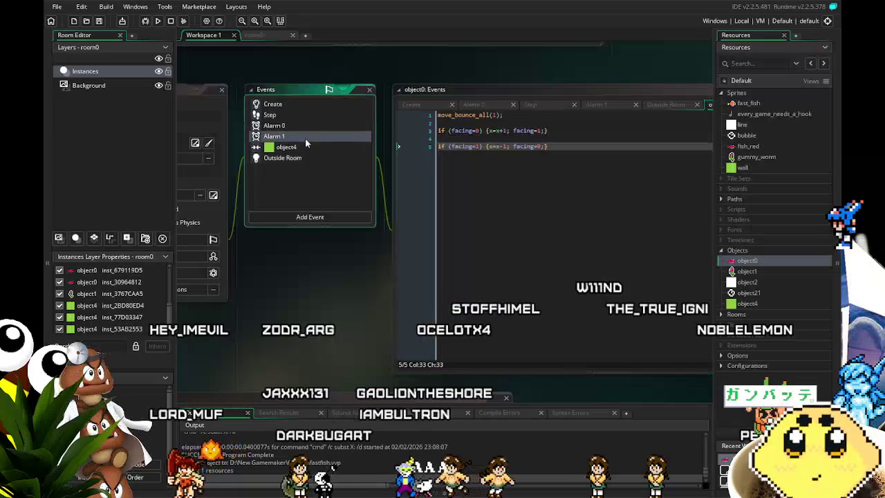
{"action": "left_click", "coordinate": [305, 139]}
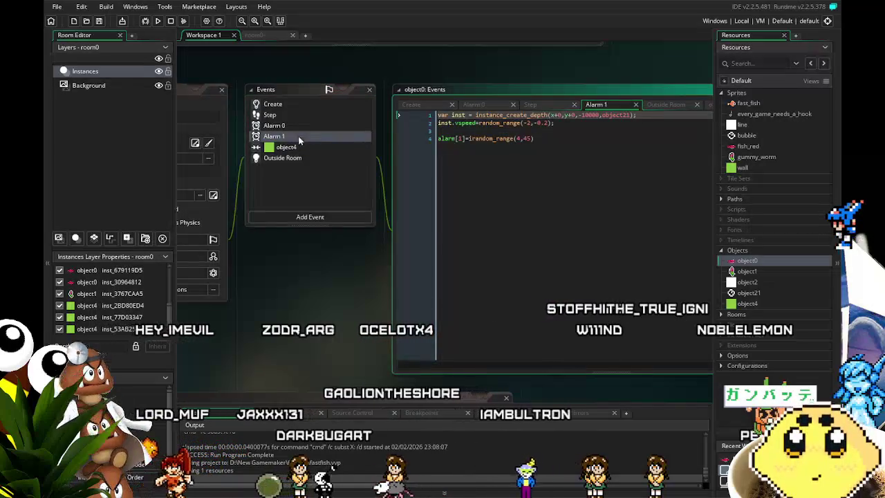
{"action": "left_click", "coordinate": [289, 116]}
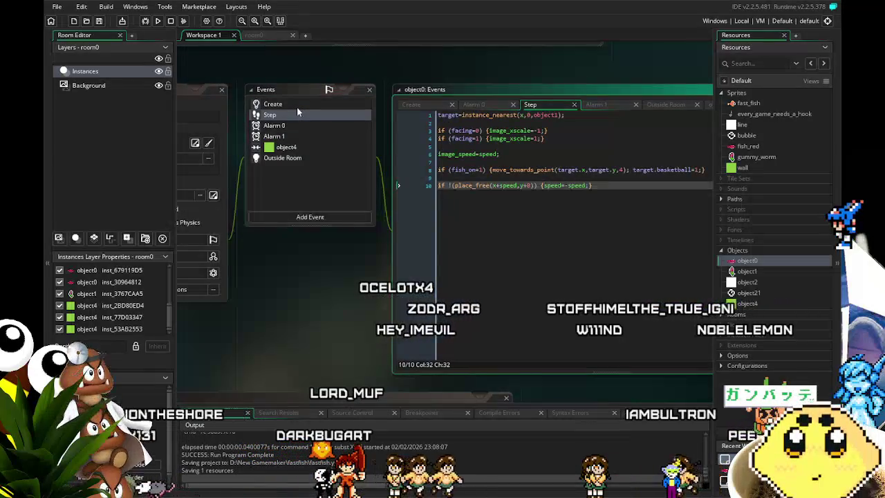
{"action": "left_click", "coordinate": [297, 106]}
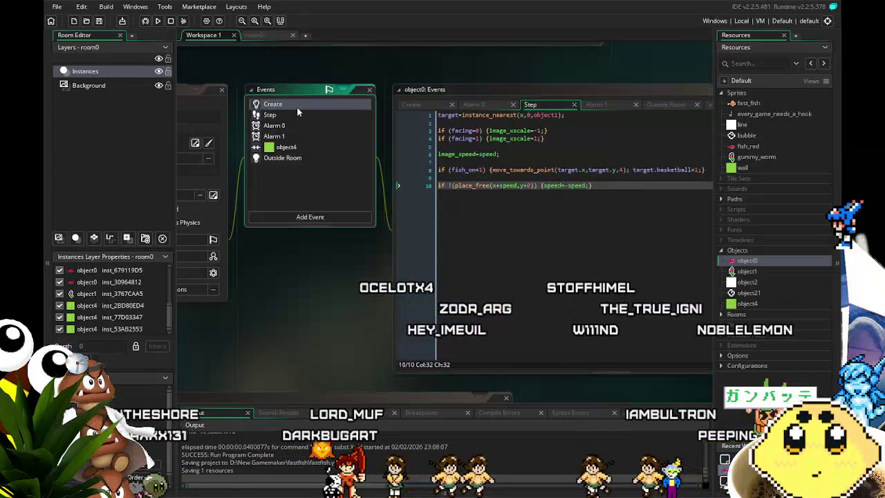
{"action": "left_click", "coordinate": [303, 147]}
{"action": "scroll", "coordinate": [297, 274], "scroll_direction": "down", "scroll_amount": 1}
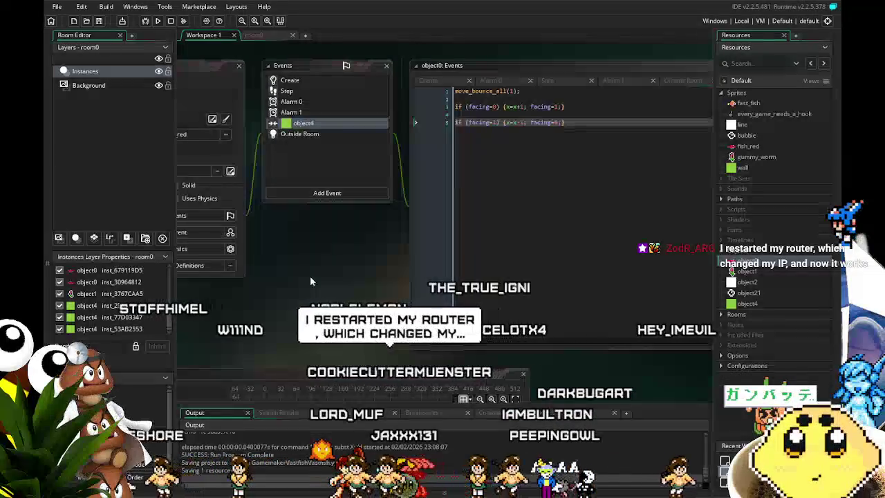
{"action": "left_click_drag", "start_coordinate": [310, 280], "coordinate": [287, 282]}
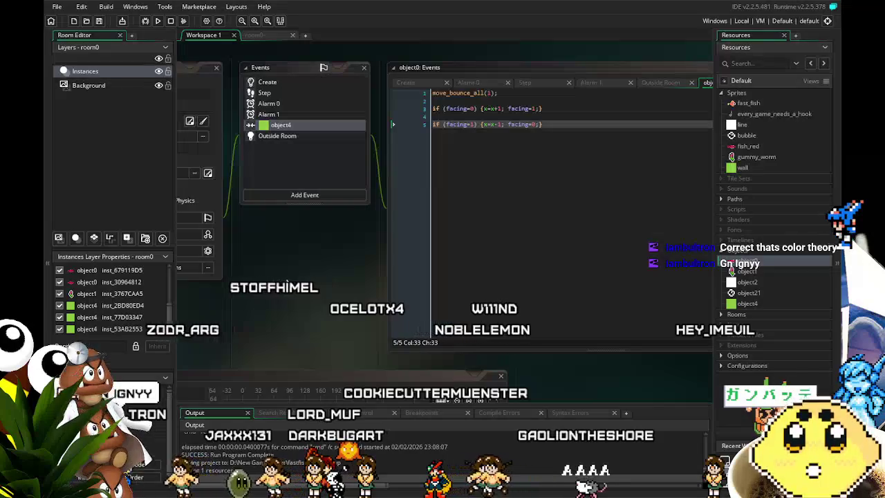
{"action": "left_click_drag", "start_coordinate": [291, 258], "coordinate": [308, 256]}
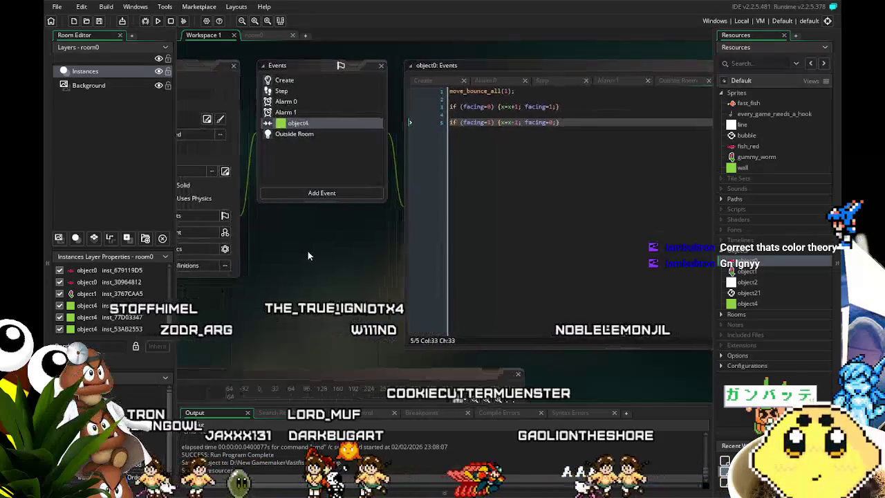
{"action": "mouse_move", "coordinate": [286, 216]}
{"action": "left_mouse_down"}
{"action": "mouse_move", "coordinate": [346, 252]}
{"action": "mouse_move", "coordinate": [324, 253]}
{"action": "mouse_move", "coordinate": [333, 249]}
{"action": "left_mouse_up"}
{"action": "left_click", "coordinate": [322, 109]}
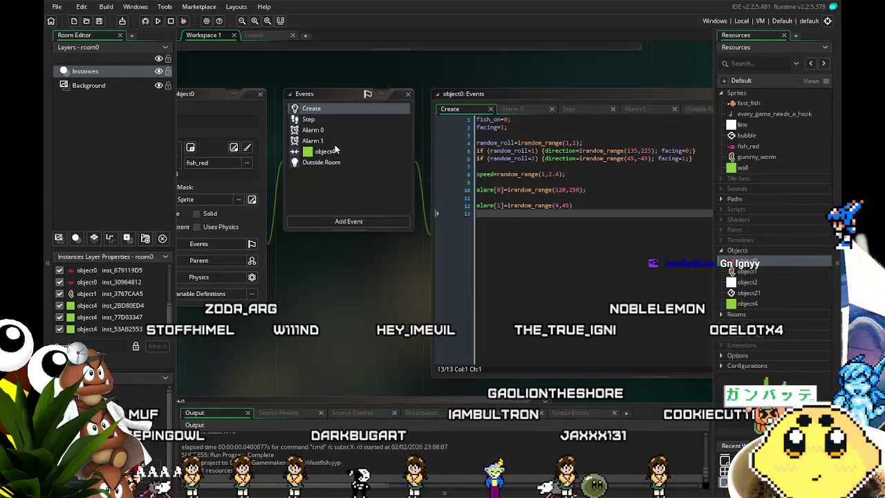
- Pan through object0's Create code (alarm[0] 120–250, alarm[1] 4–45) and select the Outside Room event
{"action": "left_click_drag", "start_coordinate": [310, 309], "coordinate": [334, 283]}
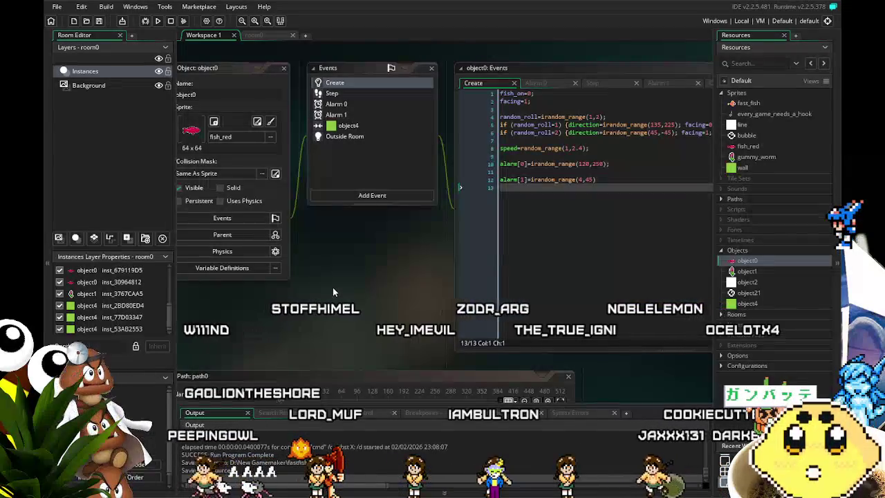
{"action": "mouse_move", "coordinate": [321, 303]}
{"action": "left_mouse_down"}
{"action": "mouse_move", "coordinate": [263, 310]}
{"action": "mouse_move", "coordinate": [285, 307]}
{"action": "left_mouse_up"}
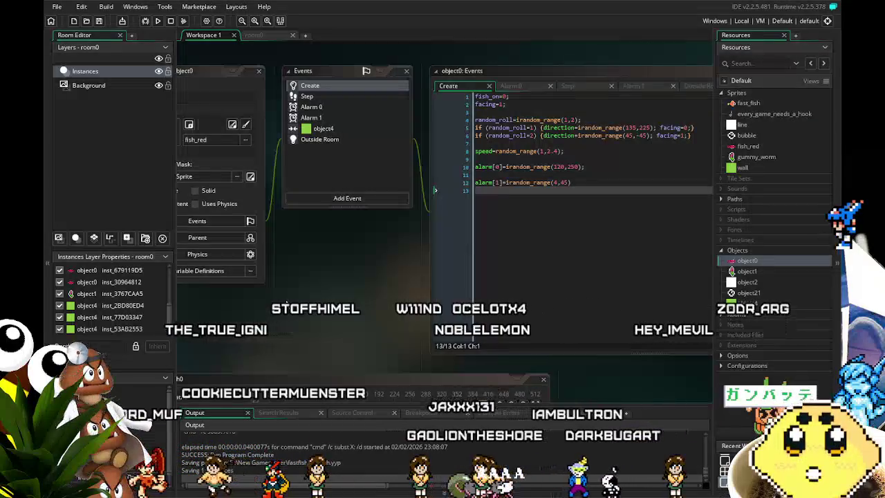
{"action": "left_click_drag", "start_coordinate": [286, 300], "coordinate": [307, 301]}
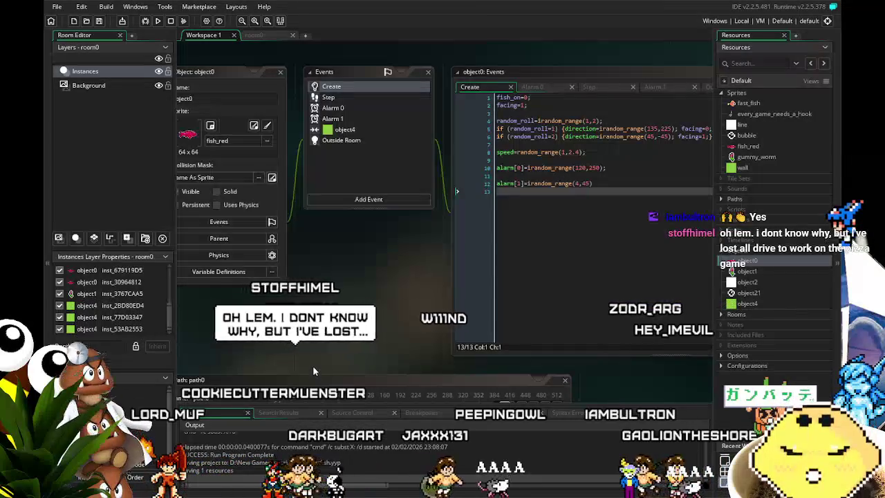
{"action": "left_click_drag", "start_coordinate": [312, 360], "coordinate": [323, 320]}
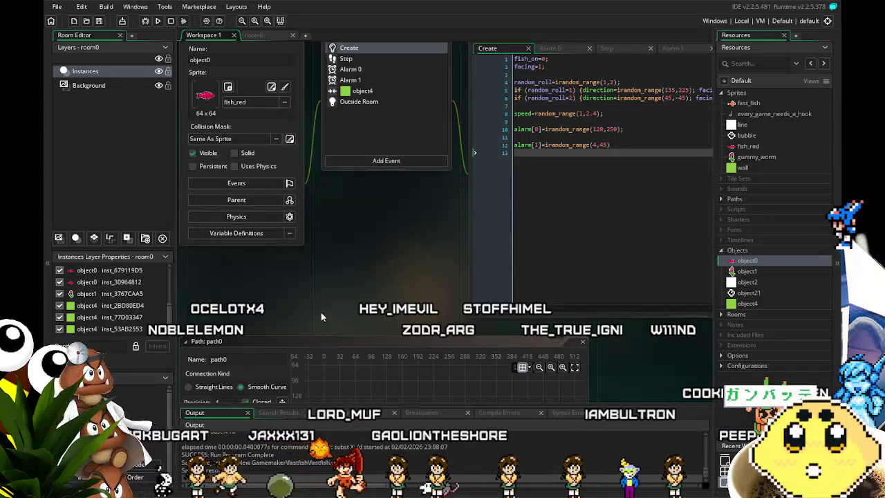
{"action": "mouse_move", "coordinate": [321, 312]}
{"action": "left_mouse_down"}
{"action": "mouse_move", "coordinate": [311, 353]}
{"action": "mouse_move", "coordinate": [271, 371]}
{"action": "mouse_move", "coordinate": [287, 352]}
{"action": "left_mouse_up"}
{"action": "left_click_drag", "start_coordinate": [261, 306], "coordinate": [297, 309]}
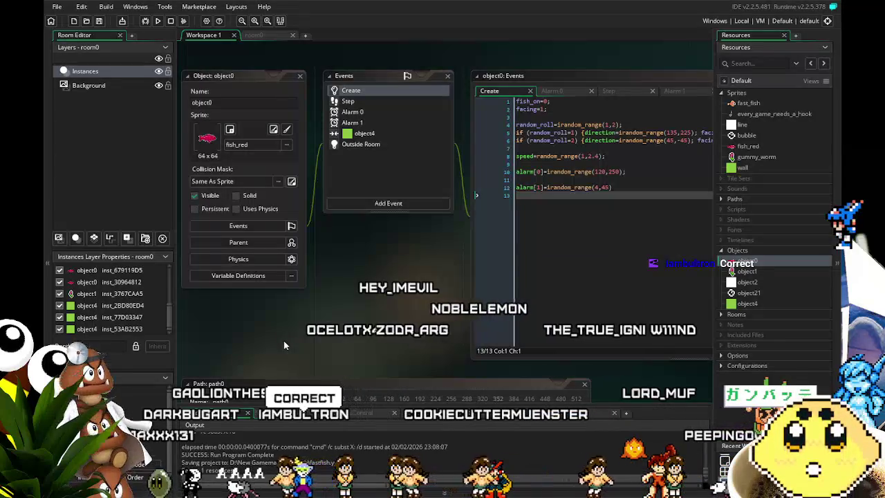
{"action": "mouse_move", "coordinate": [286, 340]}
{"action": "left_mouse_down"}
{"action": "mouse_move", "coordinate": [296, 345]}
{"action": "mouse_move", "coordinate": [268, 359]}
{"action": "left_mouse_up"}
{"action": "left_click", "coordinate": [356, 162]}
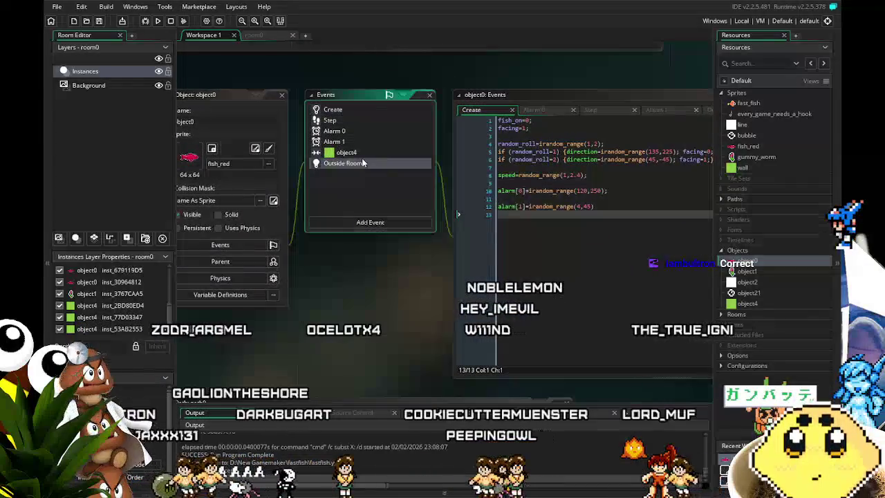
- Show object0's object4 collision bounce code, then switch to its Alarm 1 event
{"action": "left_click", "coordinate": [356, 156]}
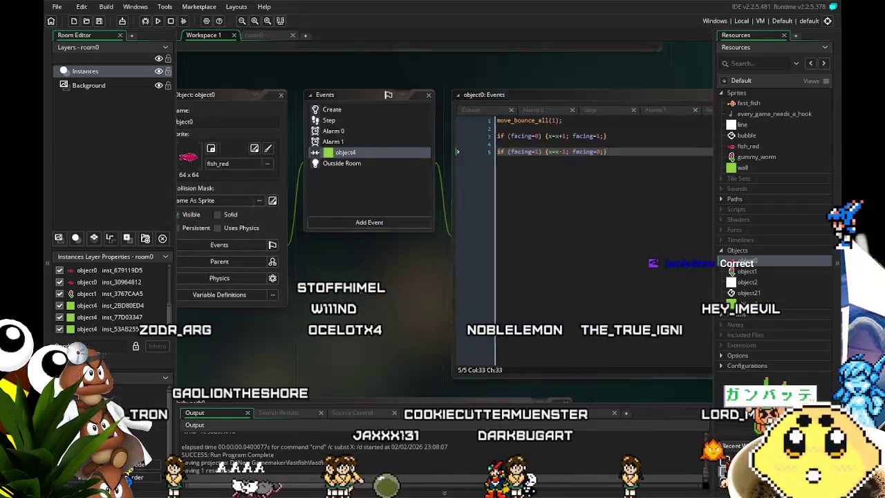
{"action": "left_click_drag", "start_coordinate": [349, 198], "coordinate": [331, 197]}
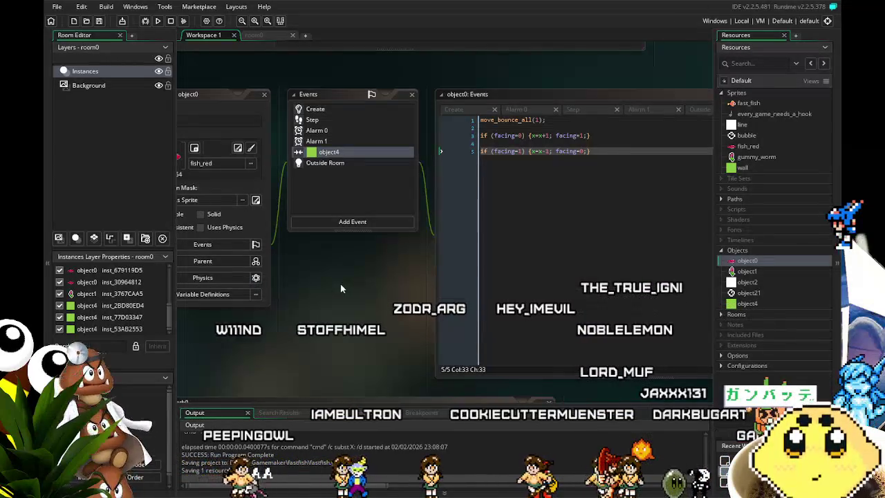
{"action": "left_click_drag", "start_coordinate": [339, 273], "coordinate": [314, 275]}
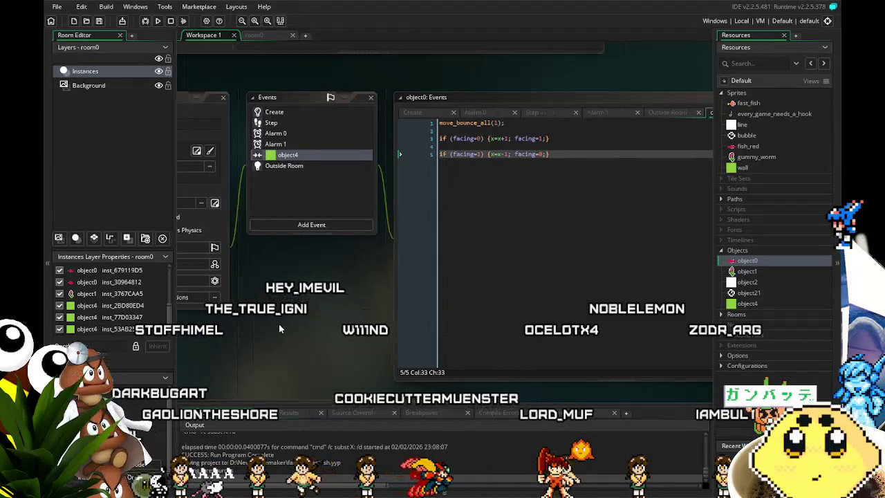
{"action": "left_click", "coordinate": [271, 144]}
- Review object0's Outside Room code, then return to its object4 collision code
{"action": "left_click", "coordinate": [275, 166]}
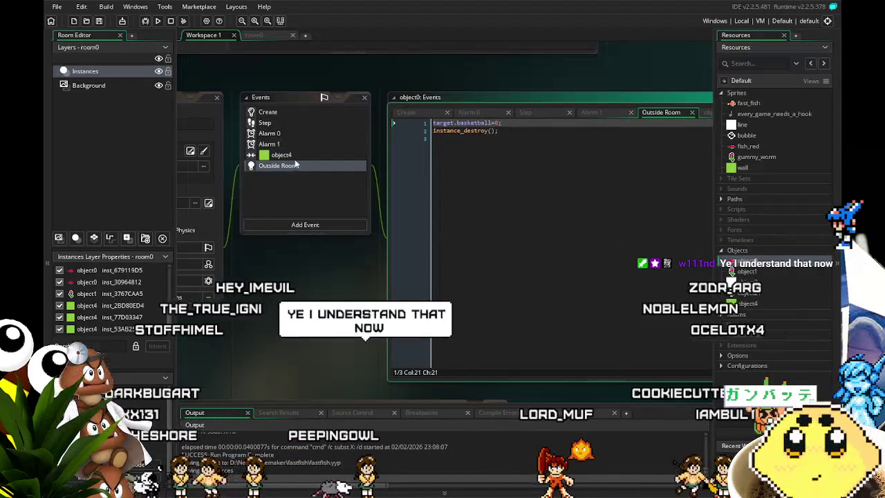
{"action": "left_click", "coordinate": [301, 154]}
{"action": "left_click_drag", "start_coordinate": [300, 293], "coordinate": [319, 273]}
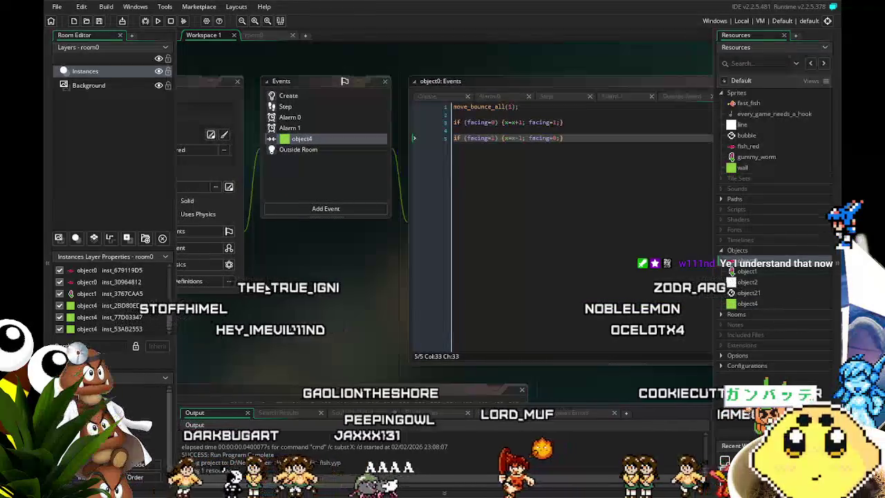
{"action": "left_click_drag", "start_coordinate": [265, 284], "coordinate": [249, 282]}
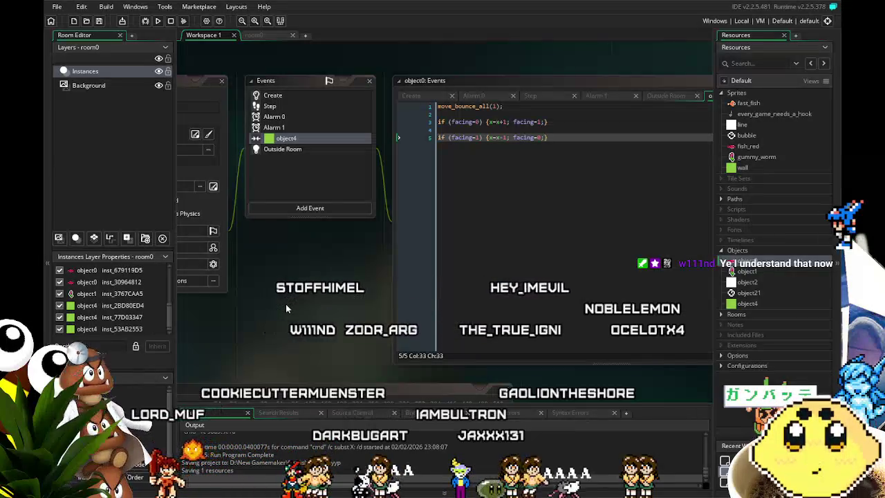
{"action": "mouse_move", "coordinate": [284, 302]}
{"action": "left_mouse_down"}
{"action": "mouse_move", "coordinate": [272, 302]}
{"action": "mouse_move", "coordinate": [287, 294]}
{"action": "left_mouse_up"}
- Check object0's Step code, then its Create code setting alarm[0] 120–250 and alarm[1] 4–45
{"action": "left_click", "coordinate": [285, 98]}
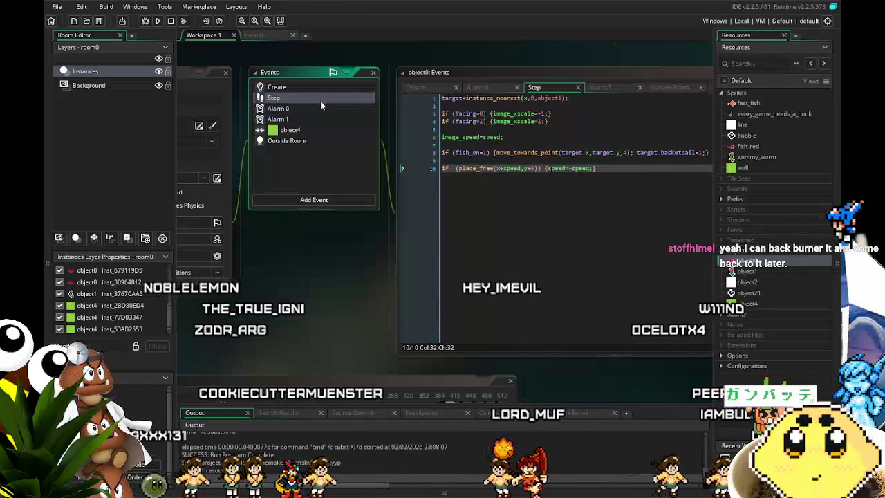
{"action": "left_click_drag", "start_coordinate": [309, 318], "coordinate": [290, 315]}
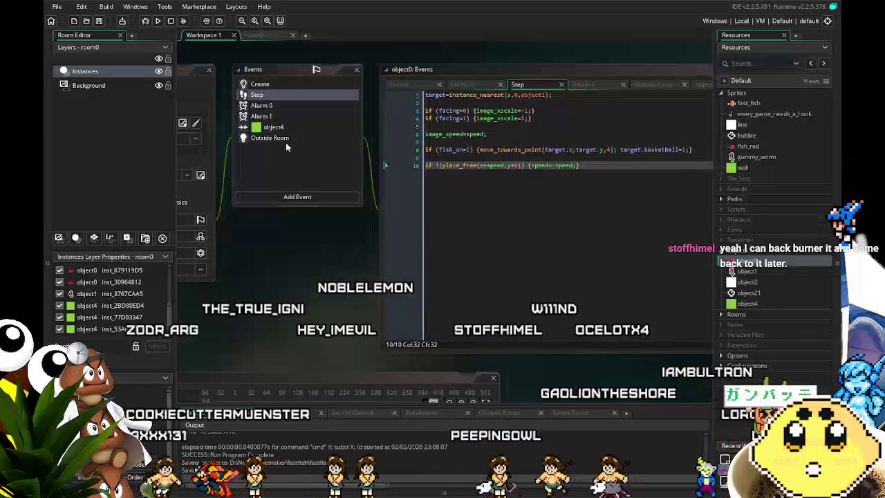
{"action": "left_click", "coordinate": [294, 85]}
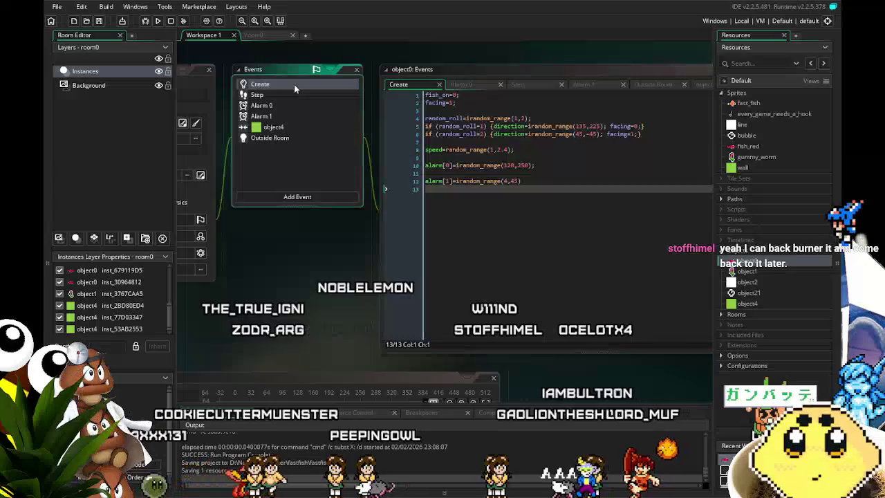
{"action": "mouse_move", "coordinate": [279, 274]}
{"action": "left_mouse_down"}
{"action": "mouse_move", "coordinate": [319, 273]}
{"action": "mouse_move", "coordinate": [307, 274]}
{"action": "left_mouse_up"}
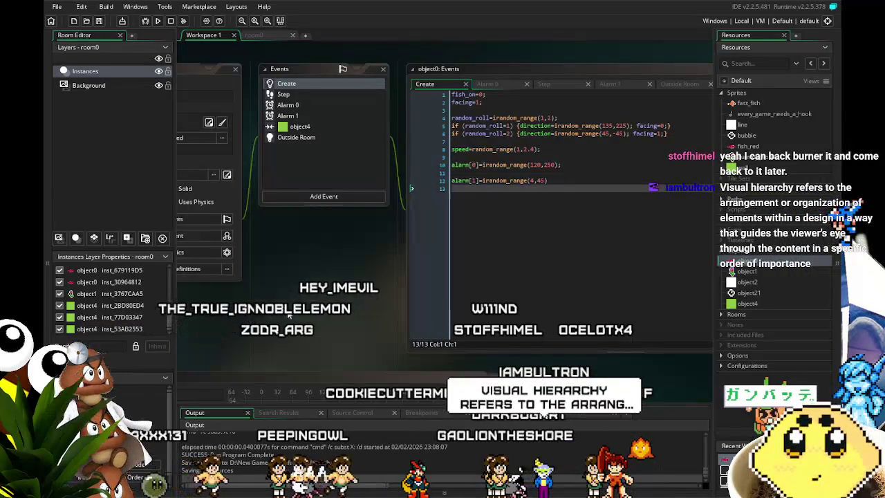
{"action": "left_click_drag", "start_coordinate": [286, 314], "coordinate": [305, 315]}
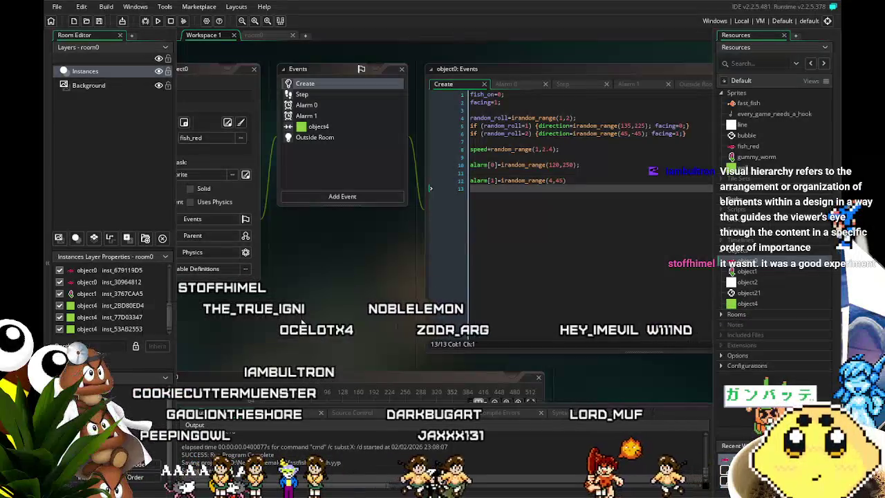
{"action": "left_click_drag", "start_coordinate": [304, 321], "coordinate": [313, 324]}
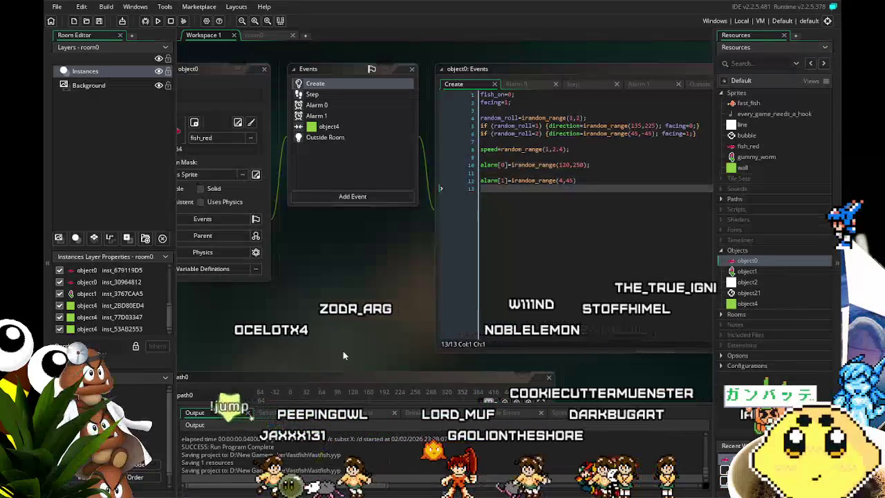
{"action": "scroll", "coordinate": [363, 280], "scroll_direction": "down", "scroll_amount": 1}
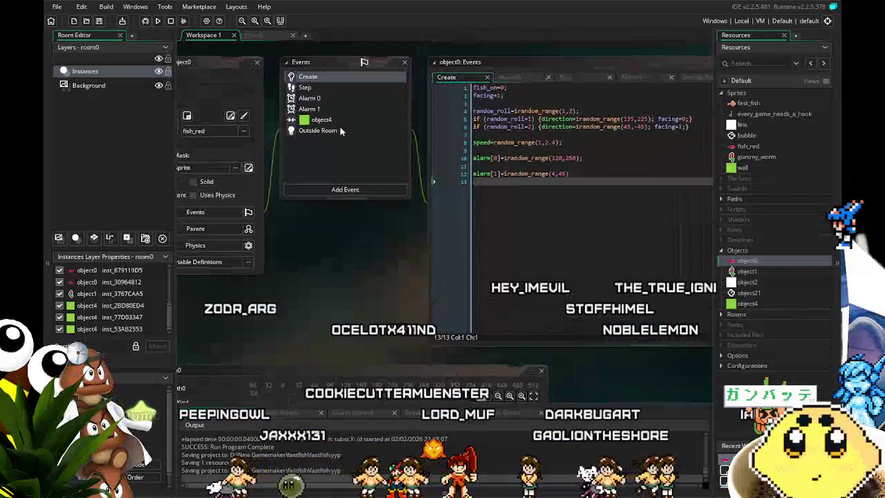
- Display object0's Alarm 0 event code
{"action": "left_click", "coordinate": [338, 99]}
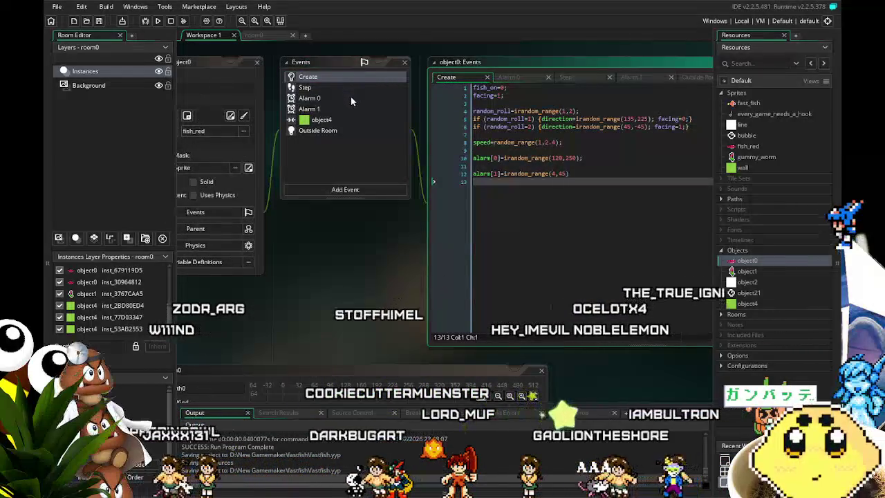
{"action": "double_click", "coordinate": [351, 98]}
{"action": "left_click_drag", "start_coordinate": [350, 252], "coordinate": [277, 266]}
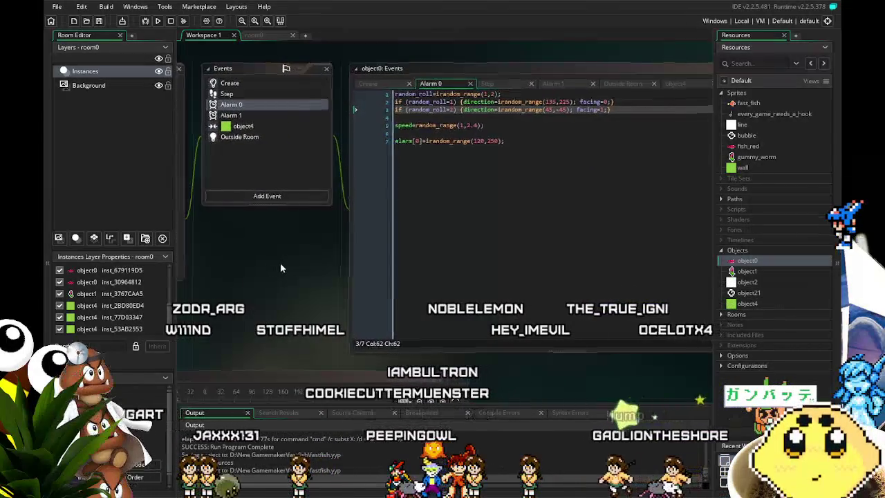
- Show room0 with red fish on the blue water grid, panning toward the green left wall
{"action": "left_click", "coordinate": [258, 37]}
{"action": "left_click_drag", "start_coordinate": [284, 208], "coordinate": [243, 363]}
{"action": "mouse_move", "coordinate": [380, 332]}
{"action": "left_mouse_down"}
{"action": "mouse_move", "coordinate": [281, 259]}
{"action": "mouse_move", "coordinate": [342, 206]}
{"action": "mouse_move", "coordinate": [417, 200]}
{"action": "mouse_move", "coordinate": [437, 220]}
{"action": "mouse_move", "coordinate": [418, 243]}
{"action": "left_mouse_up"}
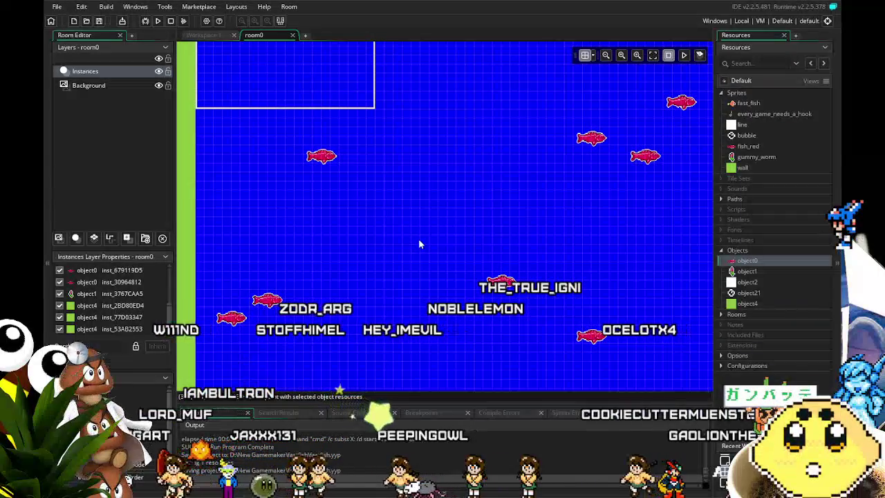